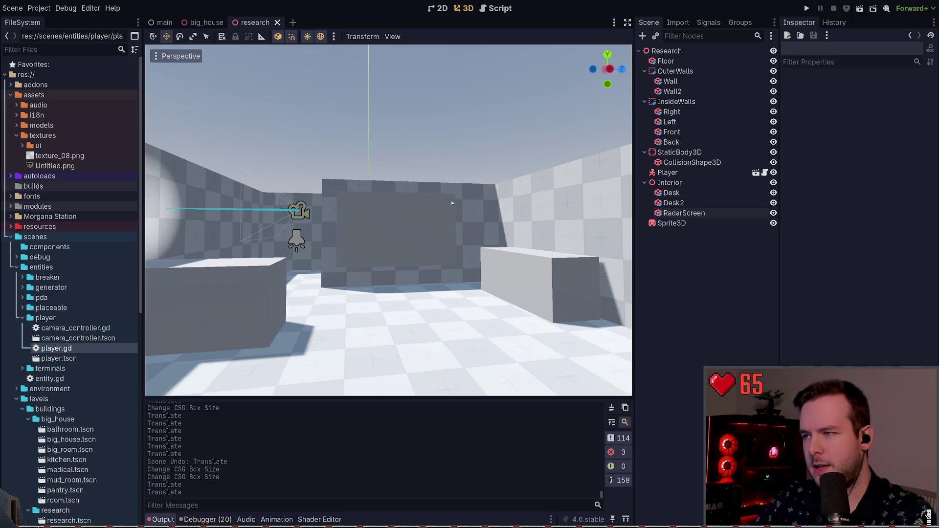
- Nudge the RadarScreen box slightly up and back on the far wall and save the scene
right_click(462, 197)
key(w)
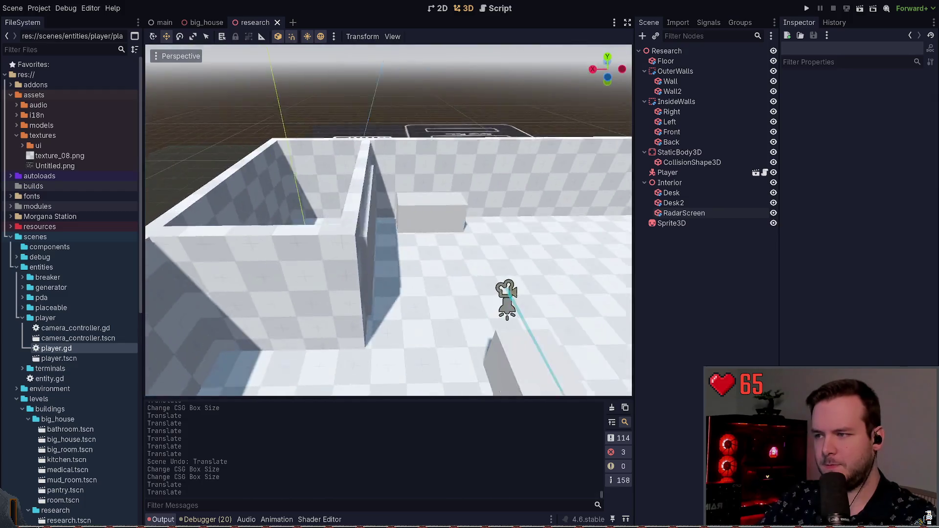
right_click(145, 388)
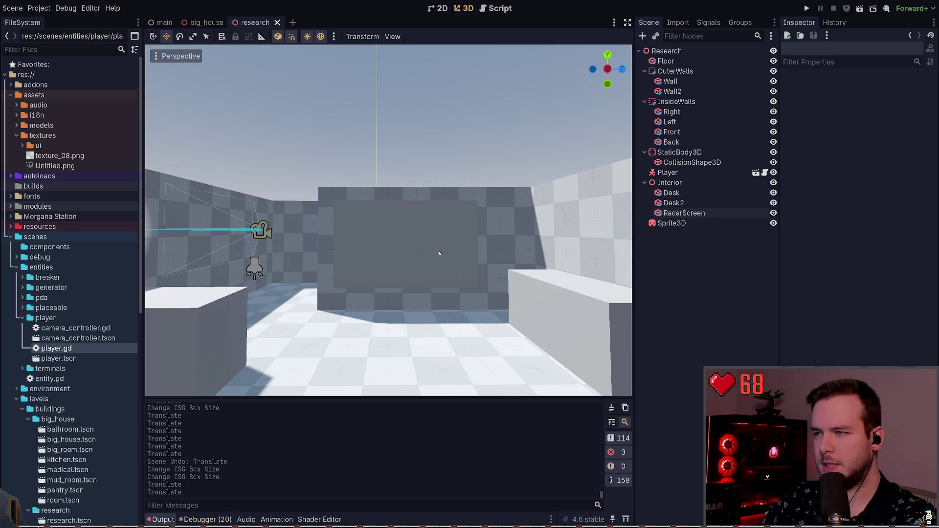
click(421, 228)
drag(426, 229, 418, 227)
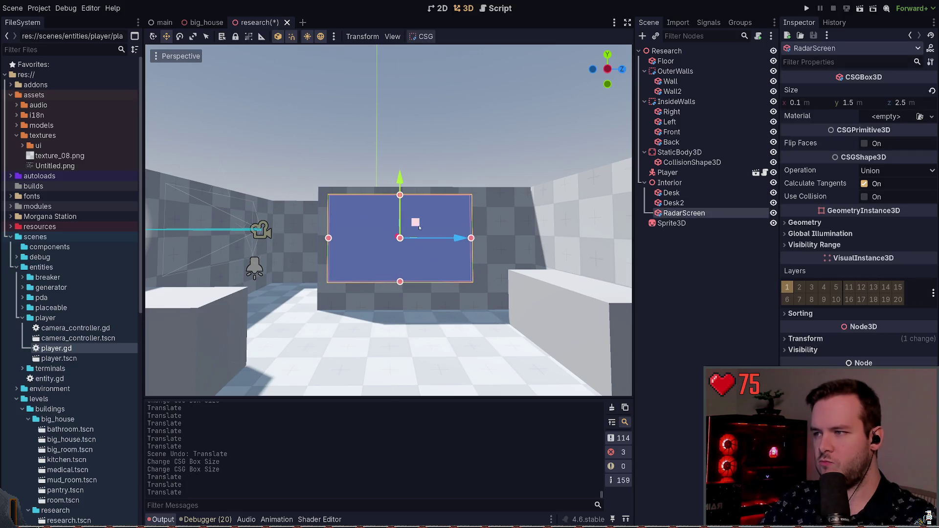
key(ctrl+s)
- Reselect RadarScreen and undo a stray second move of the box
right_click(419, 228)
key(s)
key(a)
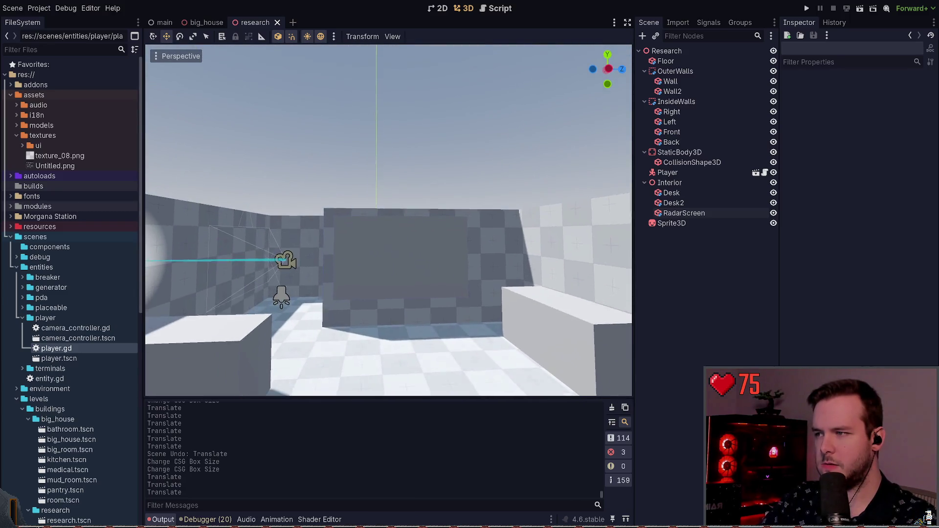
click(429, 233)
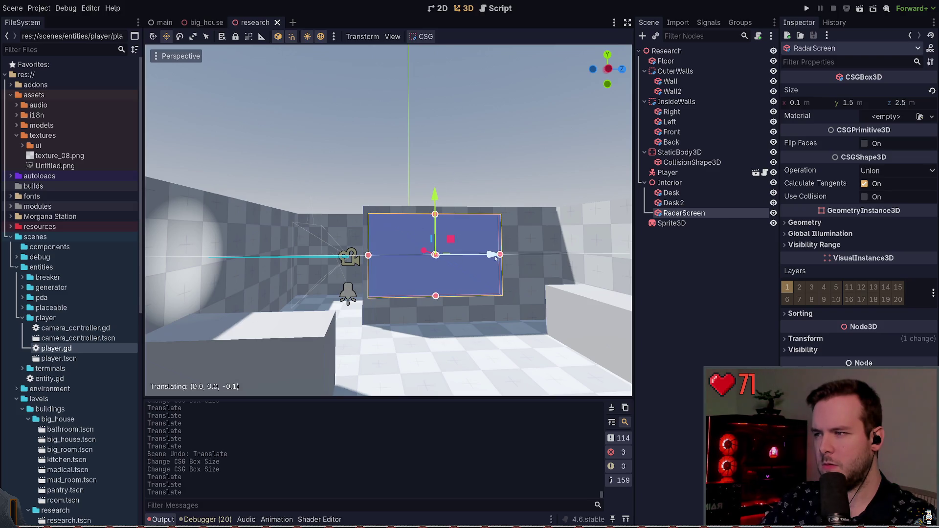
drag(495, 258, 496, 257)
key(ctrl+z)
- Shift Desk2 slightly along the wall and save the research scene
key(w)
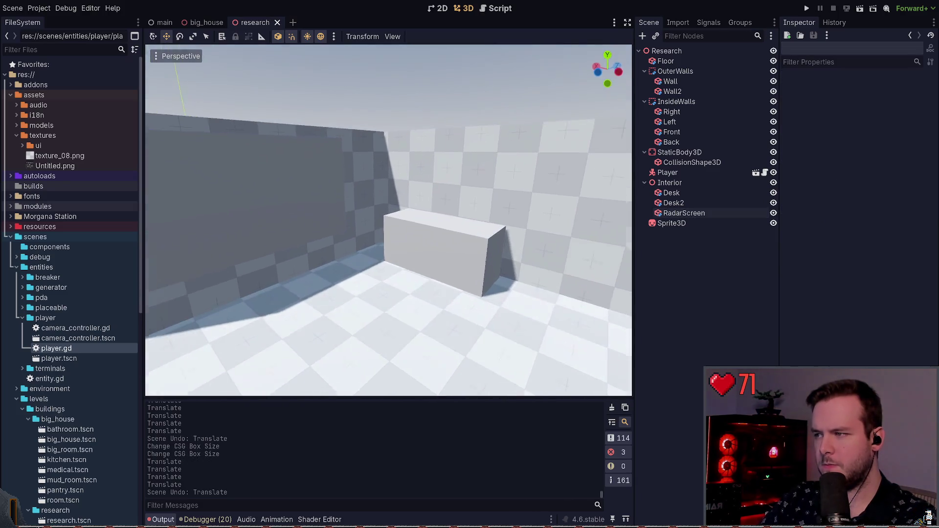
click(468, 300)
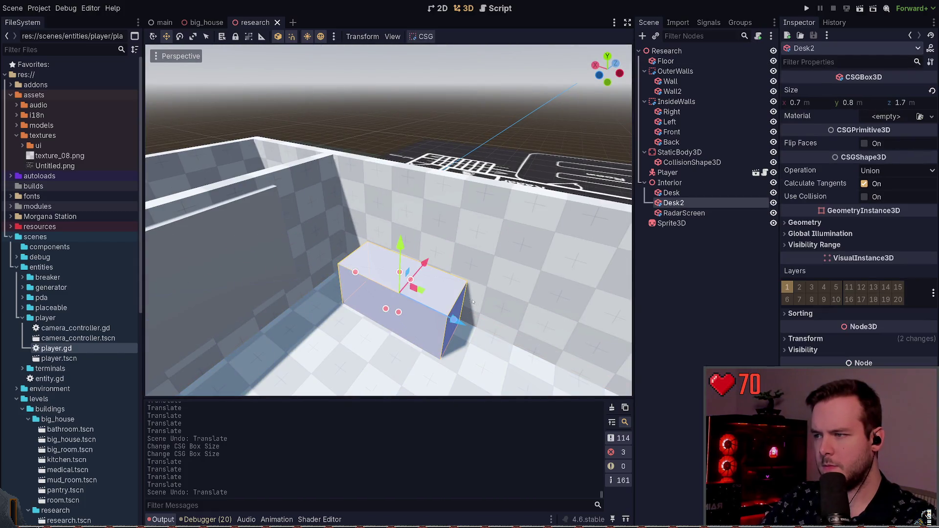
drag(464, 316, 465, 317)
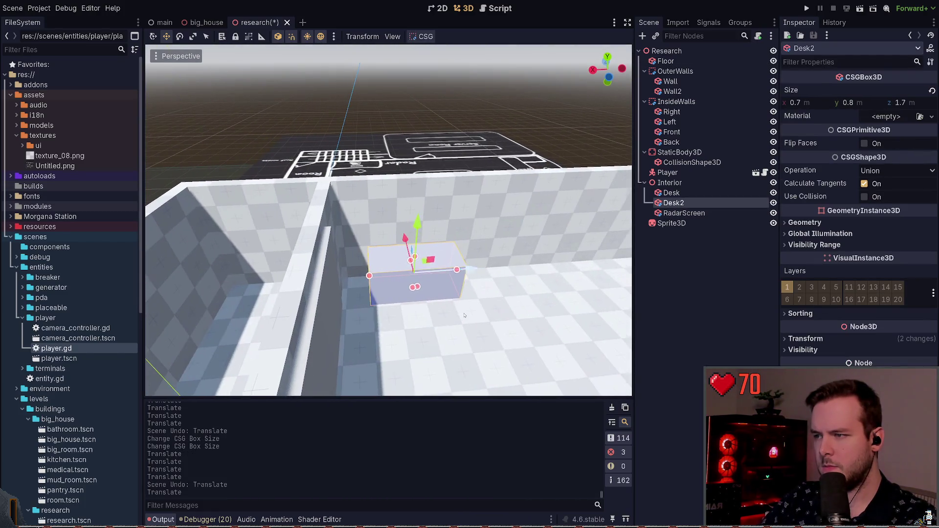
click(477, 192)
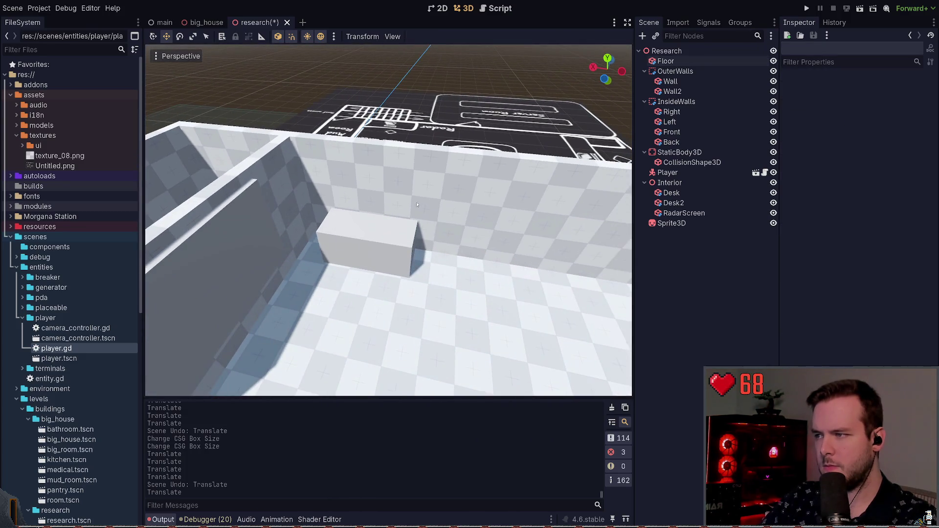
click(426, 264)
click(471, 69)
key(ctrl+s)
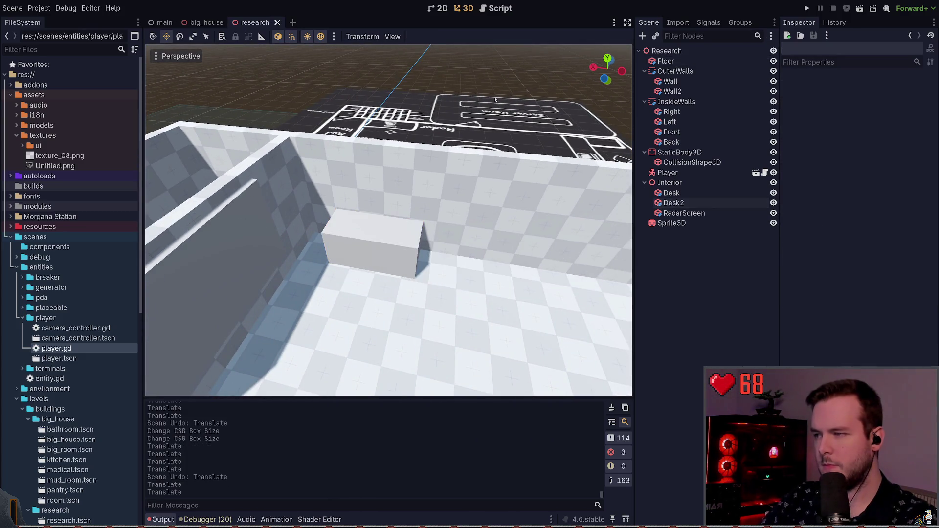
- Fly around the room past both desks, ending on an exterior view of the building
key(w)
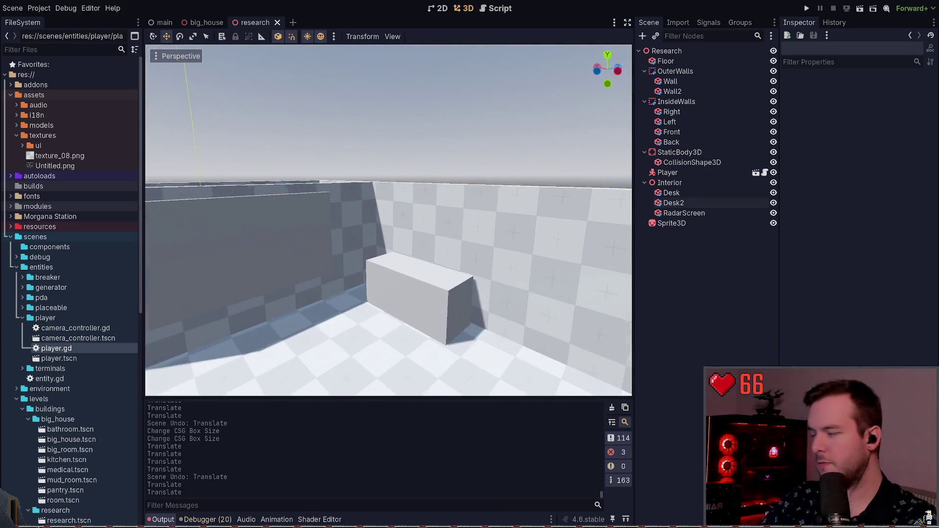
key(s)
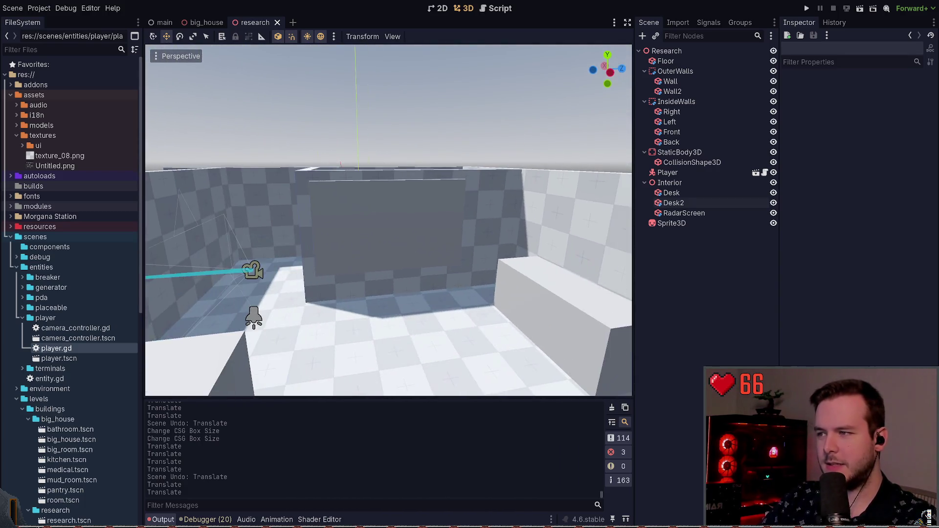
key(w)
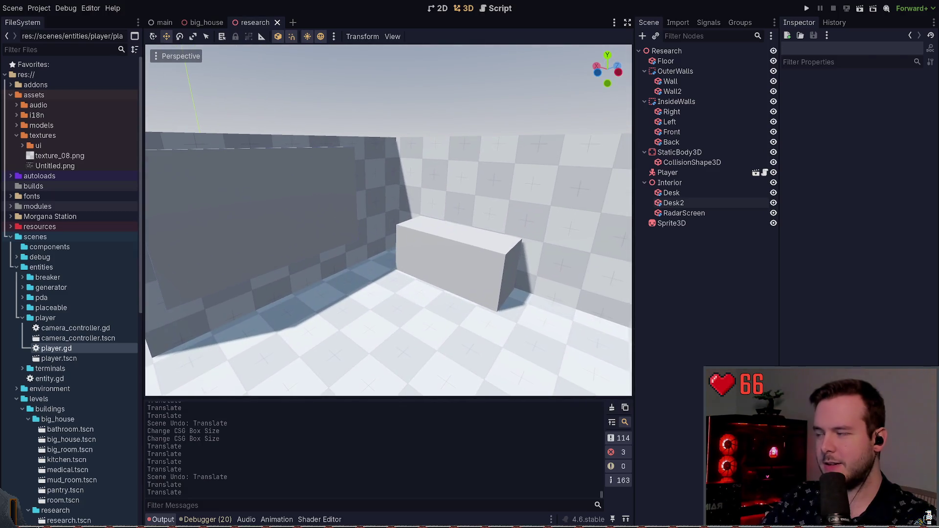
key(q)
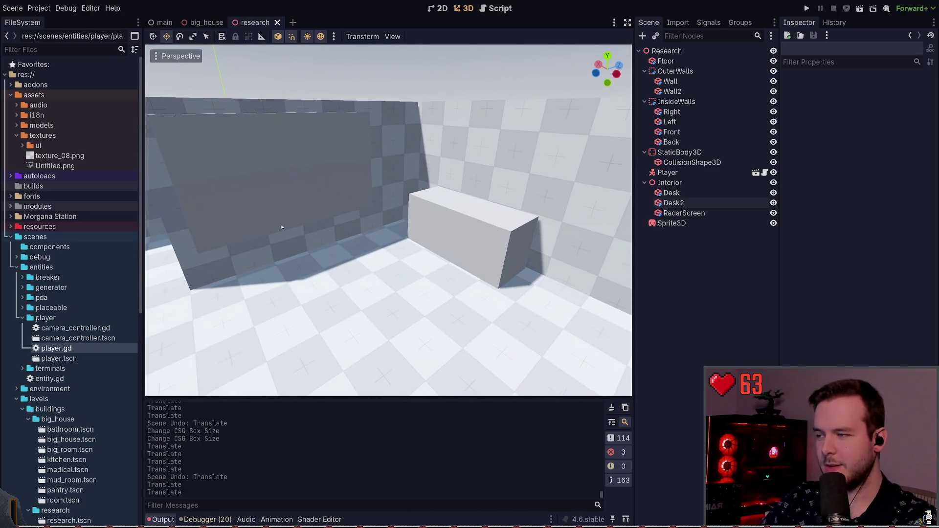
key(a)
mouse_move(302, 221)
mouse_down()
mouse_move(206, 220)
mouse_move(458, 226)
mouse_up()
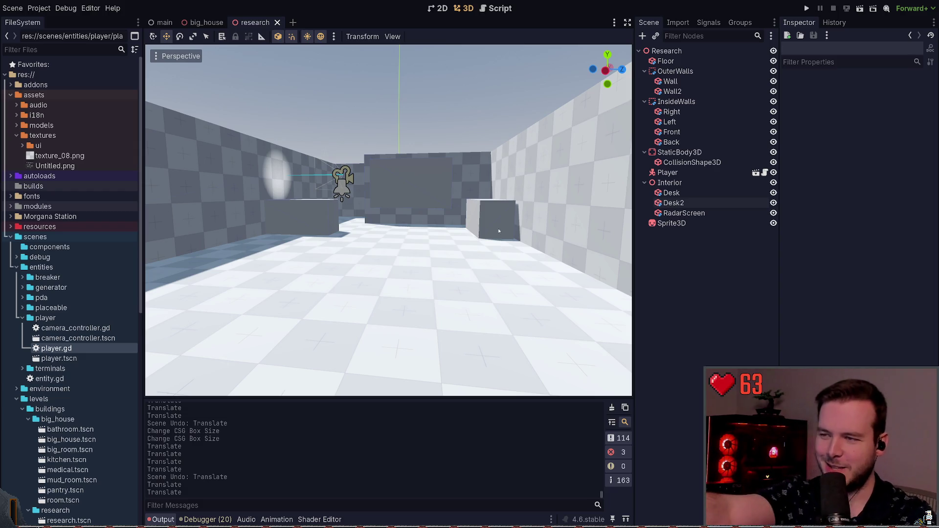
drag(469, 204, 422, 190)
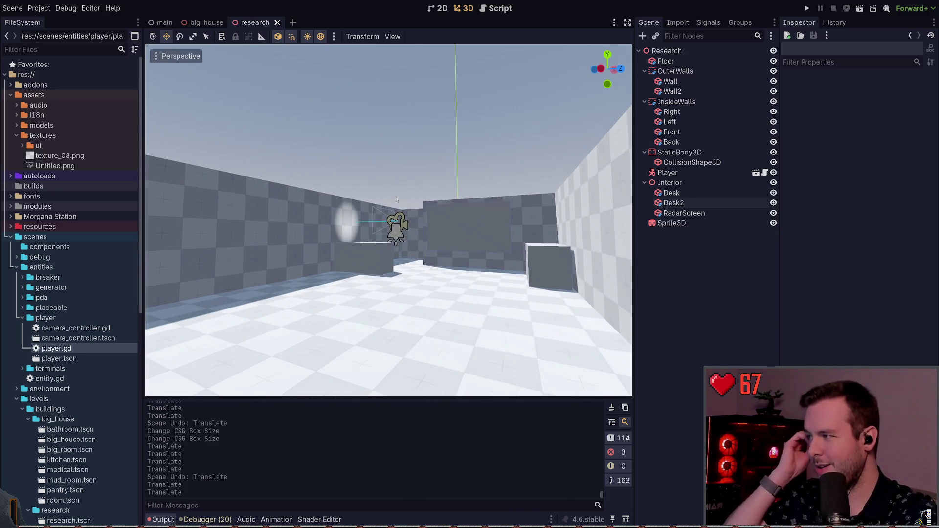
drag(375, 222, 375, 222)
drag(457, 264, 457, 264)
- Shorten the inner Front wall from 7.0 m to 6.0 m and save the scene
click(320, 206)
key(f)
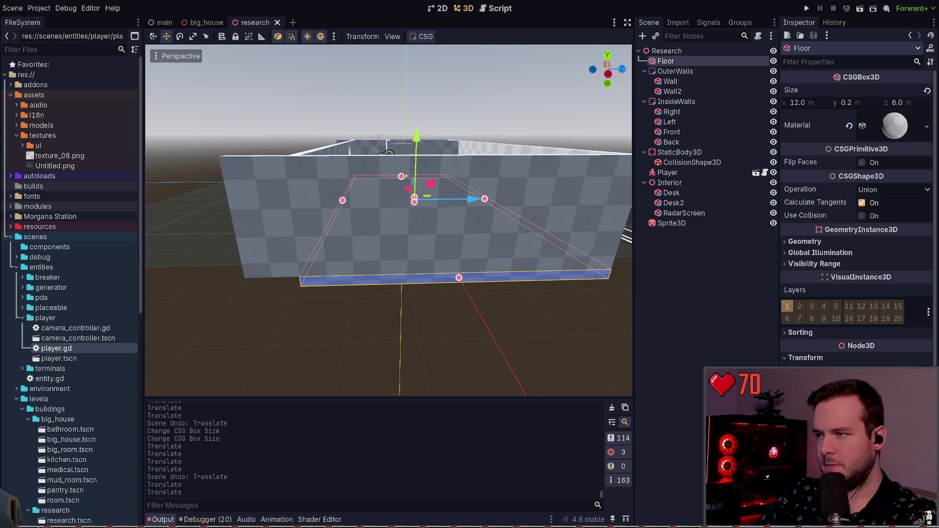
click(406, 188)
click(532, 118)
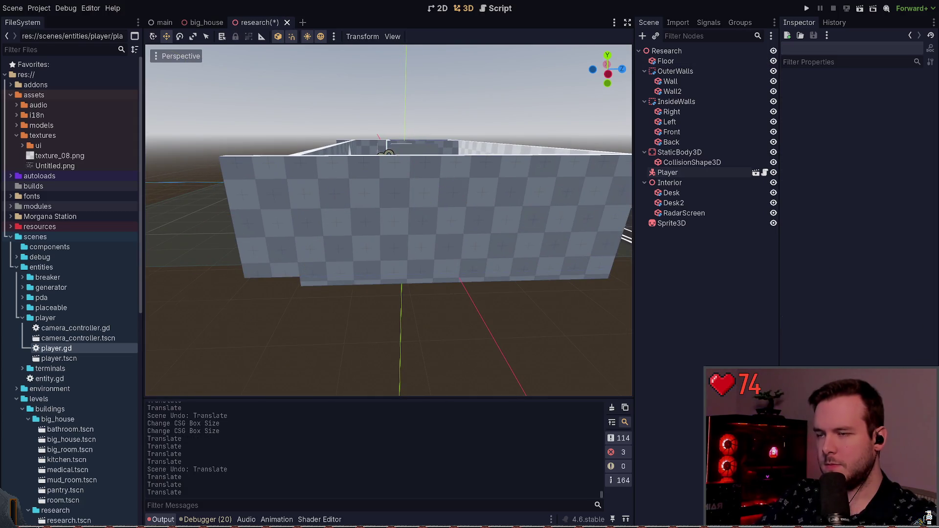
drag(493, 241, 493, 240)
click(559, 163)
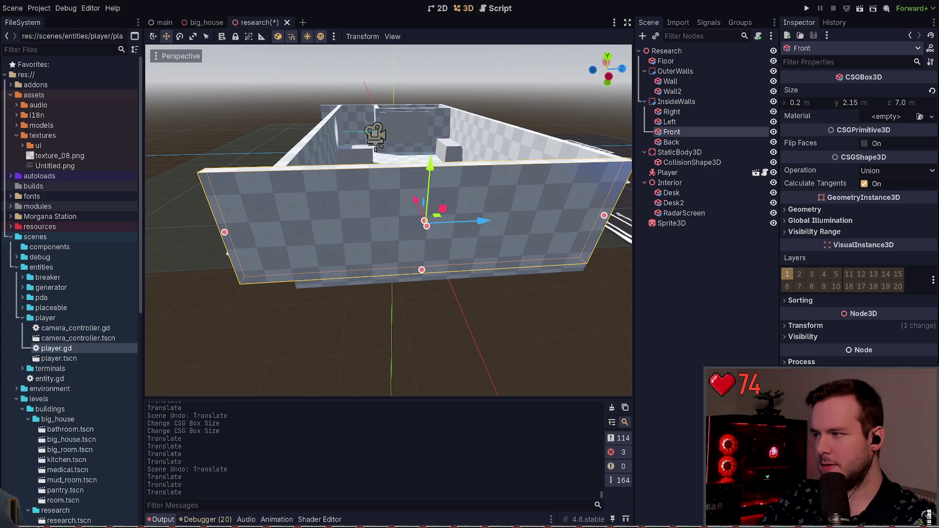
drag(224, 233, 281, 227)
key(ctrl+s)
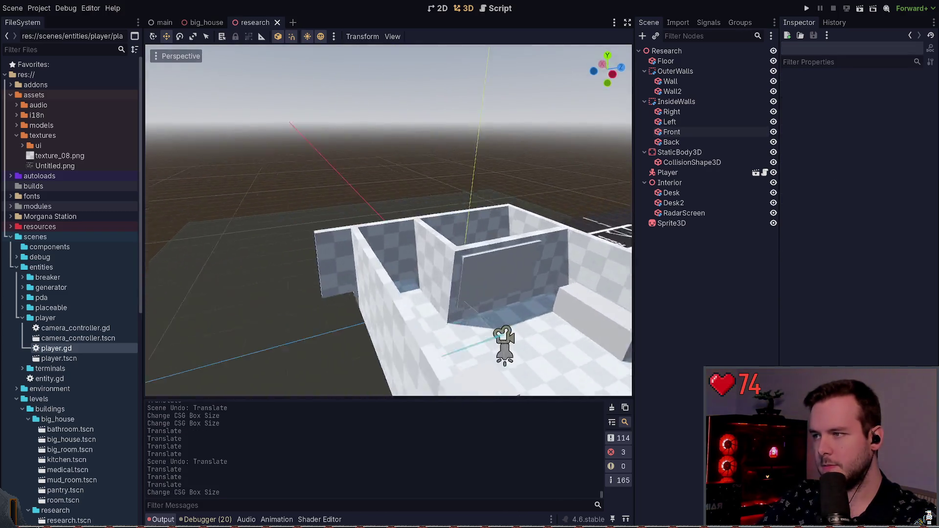
- Shorten the inner Back wall by dragging its side handle
drag(228, 86, 229, 85)
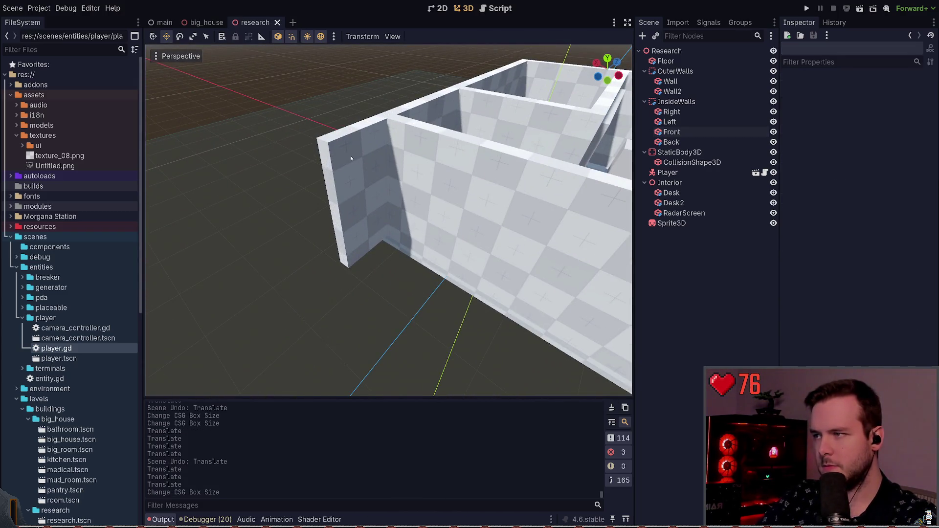
click(358, 126)
mouse_move(336, 215)
mouse_down()
mouse_move(367, 208)
mouse_move(388, 221)
mouse_up()
drag(591, 159, 564, 156)
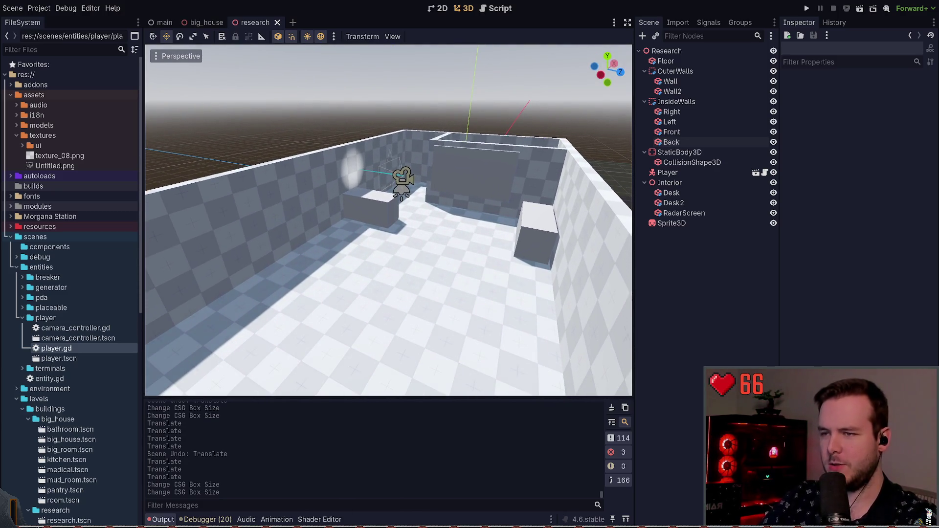
- Duplicate Desk2 to create a new Desk3 node, place it in the room and save
click(697, 202)
key(ctrl+d)
key(g)
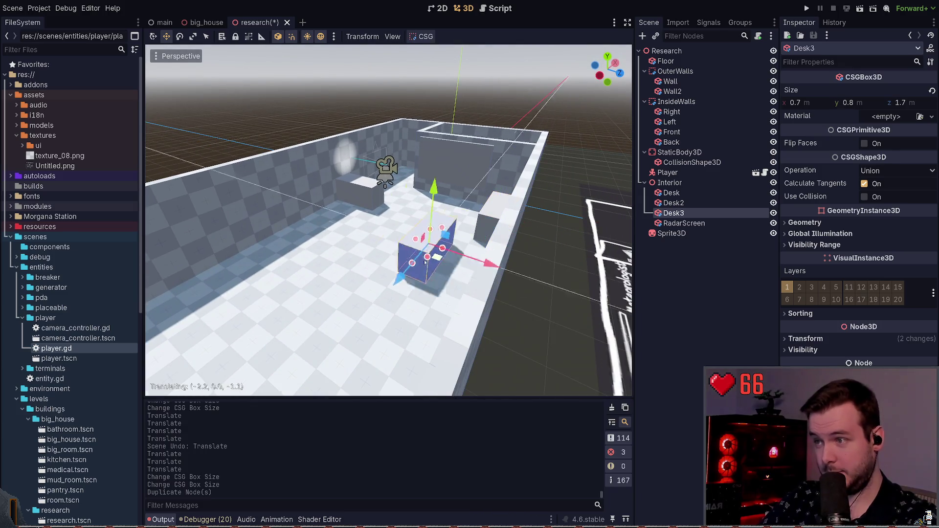
click(449, 255)
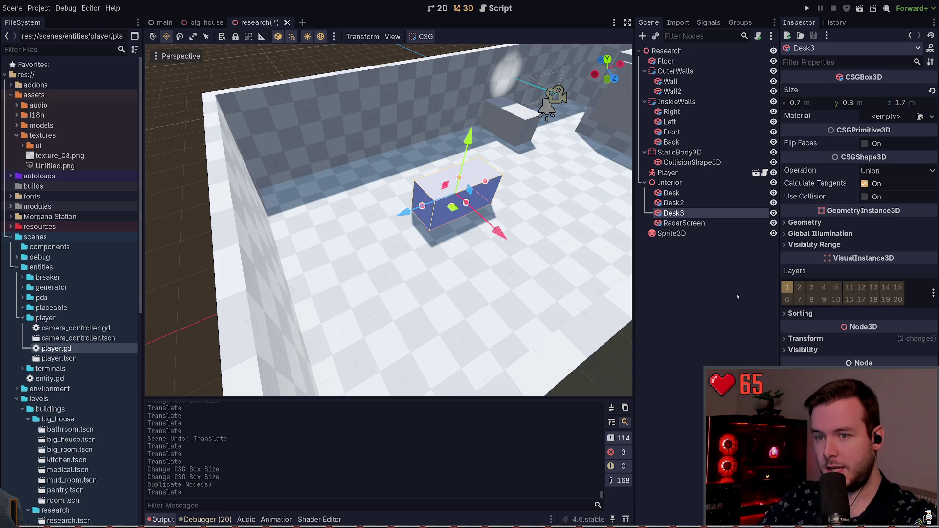
key(ctrl+s)
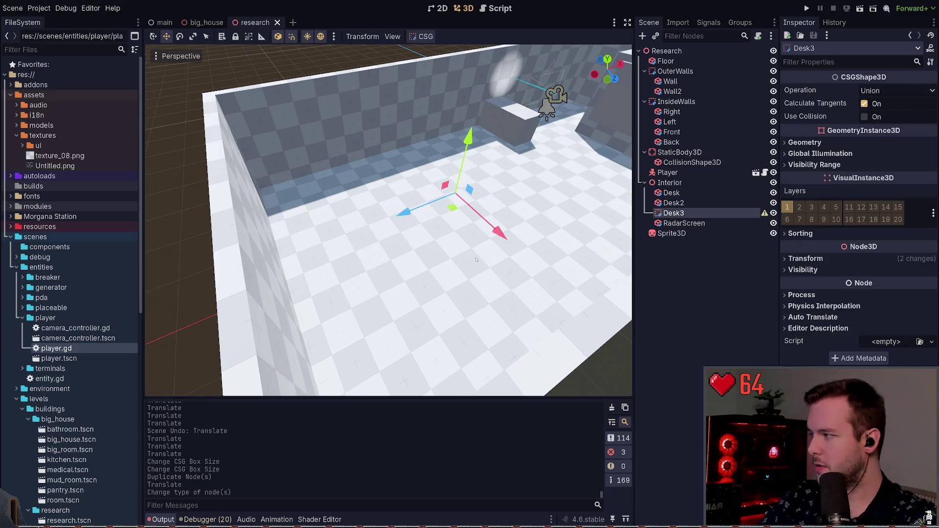
- Copy Desk and Desk2 under Desk3, then move the Desk3 group toward the near wall
scroll(476, 259, down, 3)
click(692, 205)
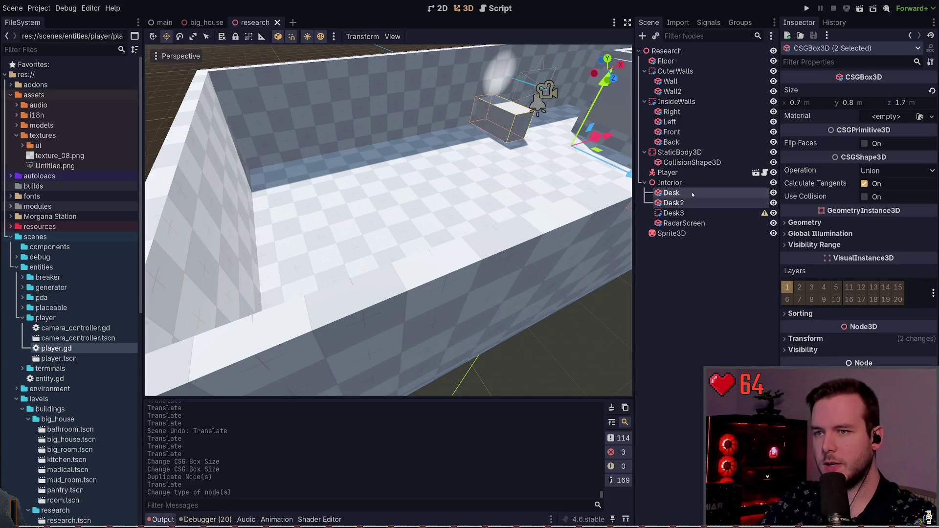
key(ctrl+c)
click(693, 213)
key(ctrl+v)
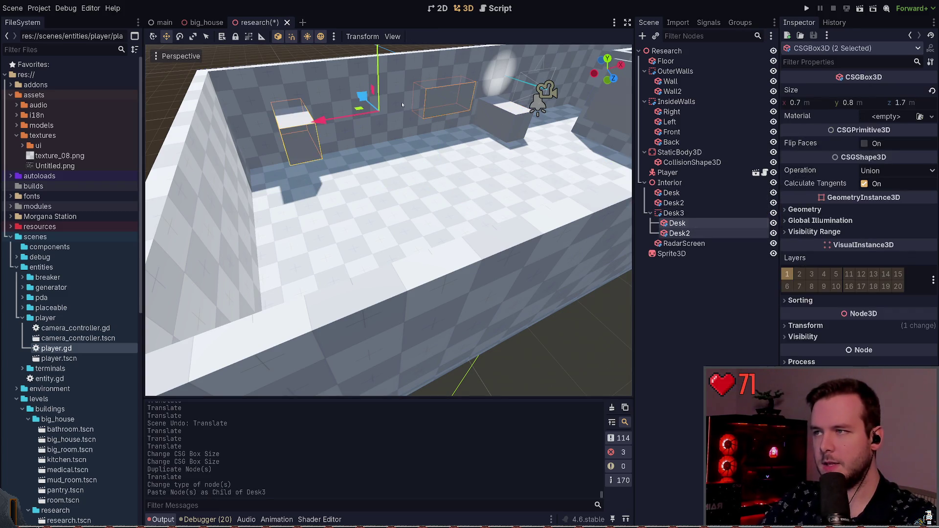
scroll(454, 172, down, 1)
click(675, 213)
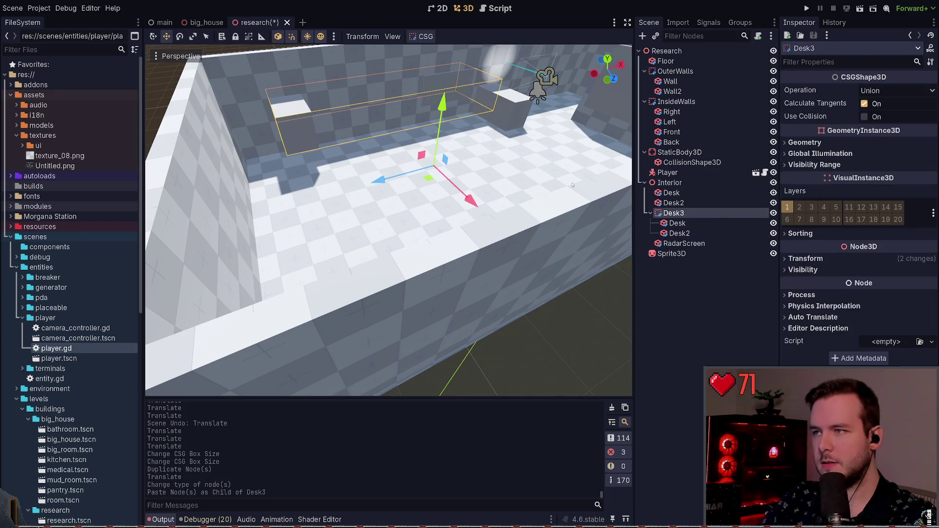
mouse_move(434, 165)
mouse_down()
mouse_move(398, 272)
mouse_move(443, 240)
mouse_up()
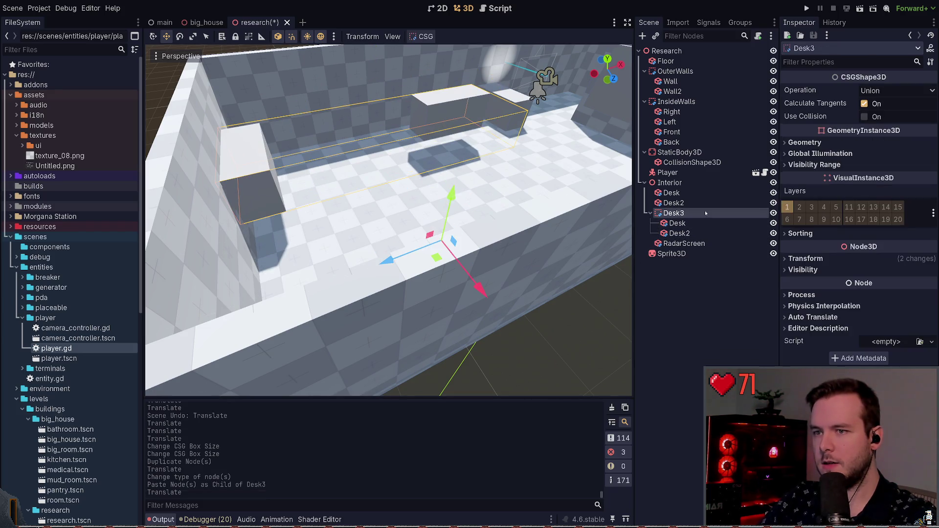
- Reset the positions of the Desk and Desk2 copies inside Desk3 to zero
click(701, 223)
click(870, 326)
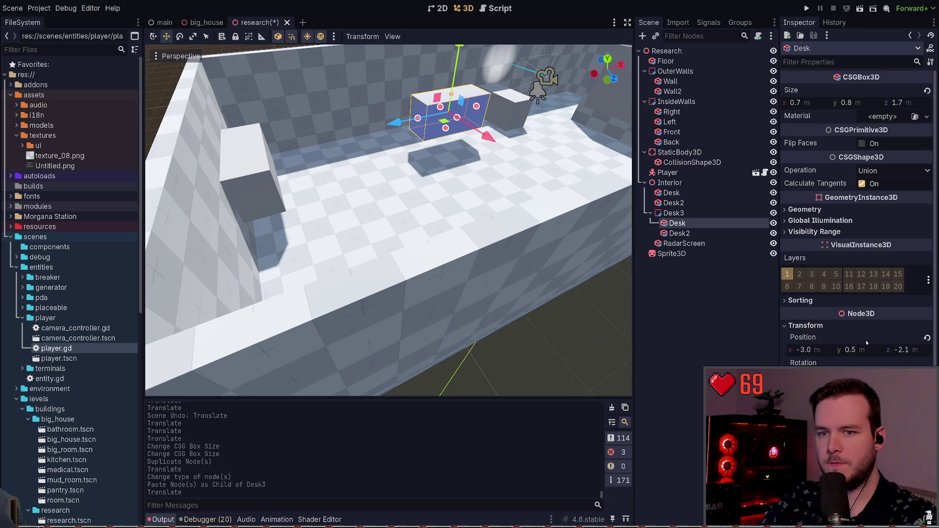
click(927, 338)
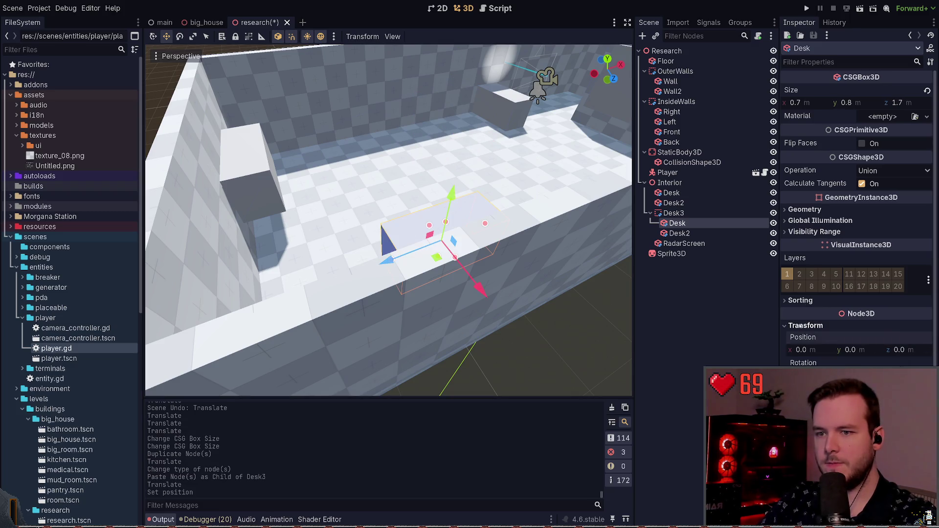
click(699, 233)
click(805, 326)
click(927, 337)
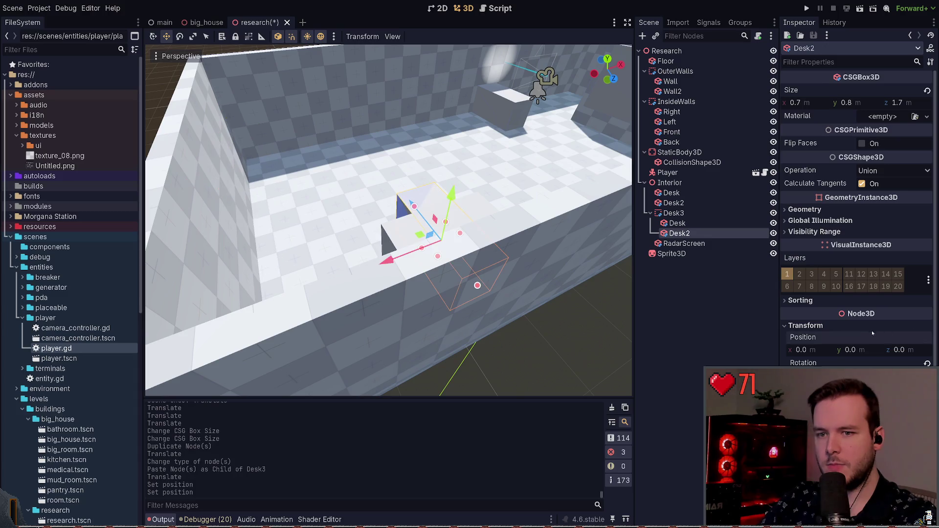
click(806, 326)
- Move Desk beside Desk2 and slide Desk2 against it to form an L-shaped desk
click(677, 223)
key(ctrl+s)
key(f)
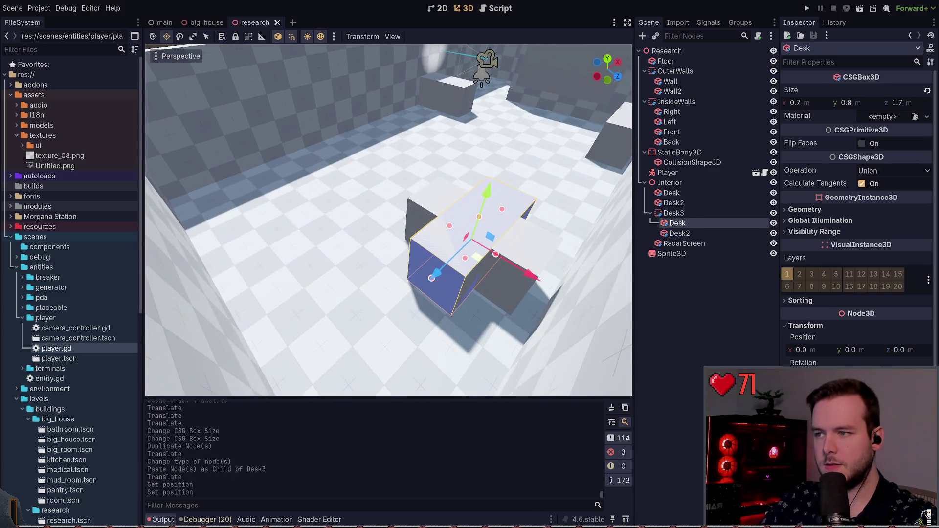
mouse_move(473, 258)
mouse_down()
mouse_move(398, 259)
mouse_move(410, 253)
mouse_move(481, 293)
mouse_up()
key(f)
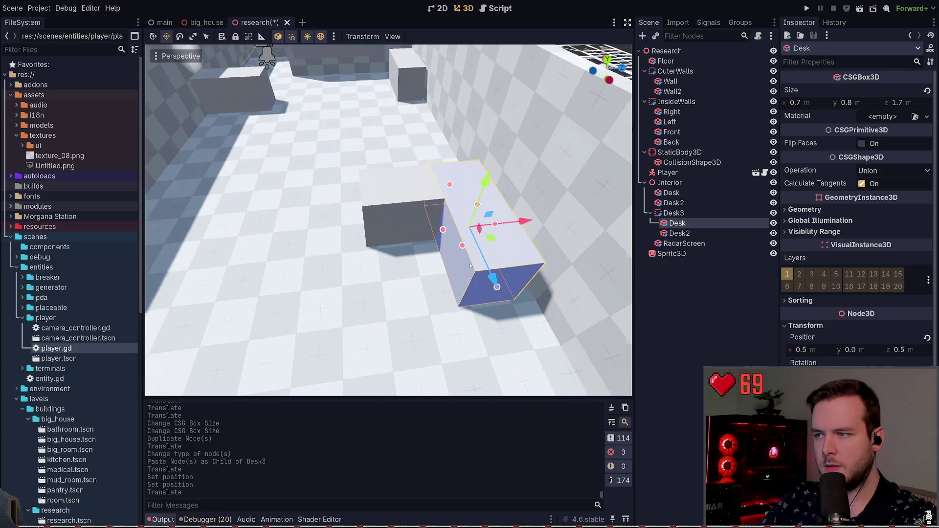
click(411, 222)
drag(408, 219, 351, 228)
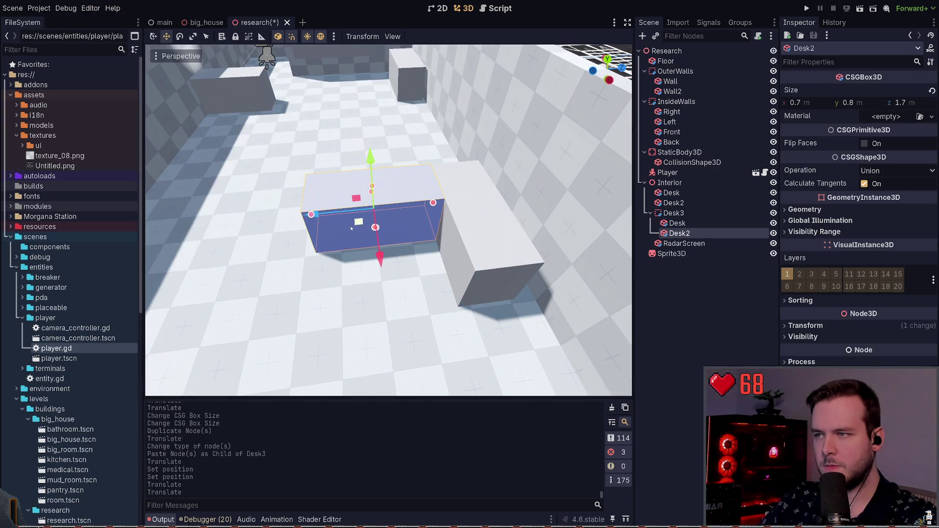
scroll(466, 193, down, 5)
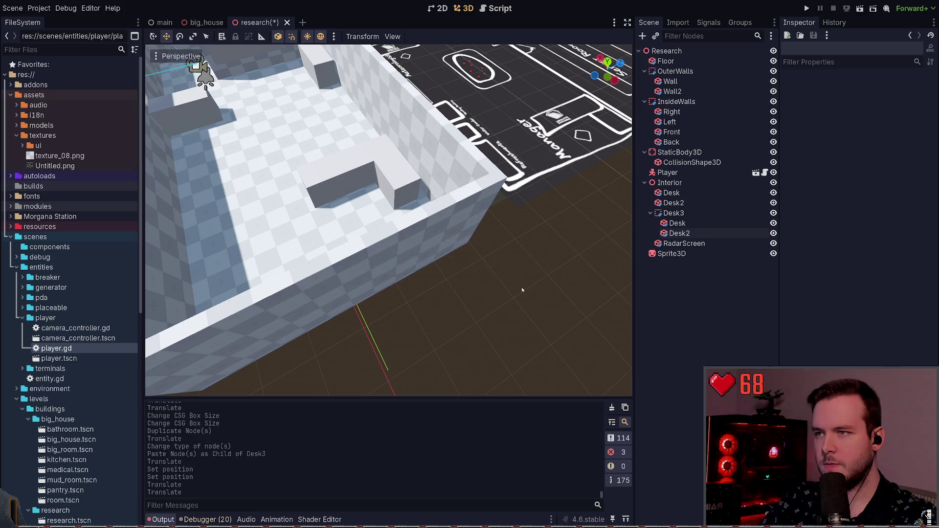
- Move the Desk3 unit right and push it into the back-wall corner, then save
key(ctrl+s)
scroll(503, 287, up, 5)
drag(456, 262, 411, 264)
click(680, 233)
click(677, 223)
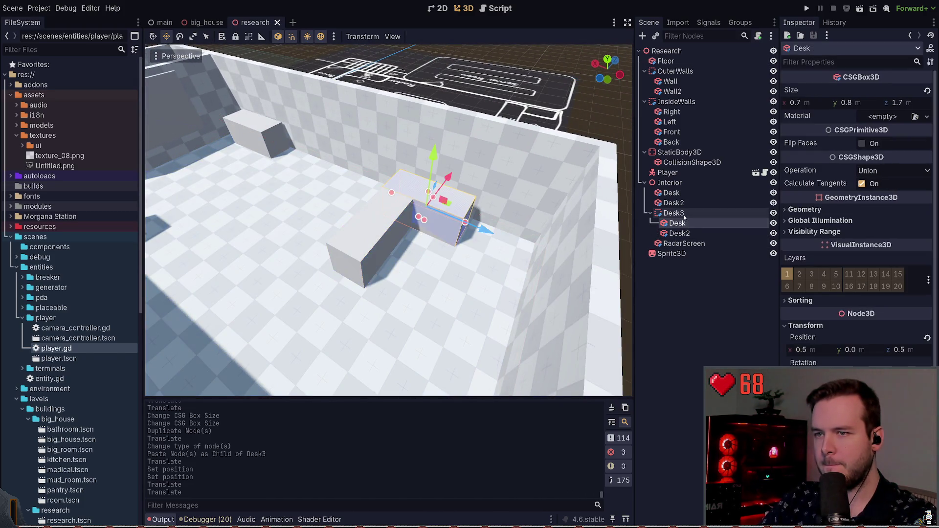
click(674, 214)
drag(445, 242, 494, 264)
scroll(510, 268, up, 5)
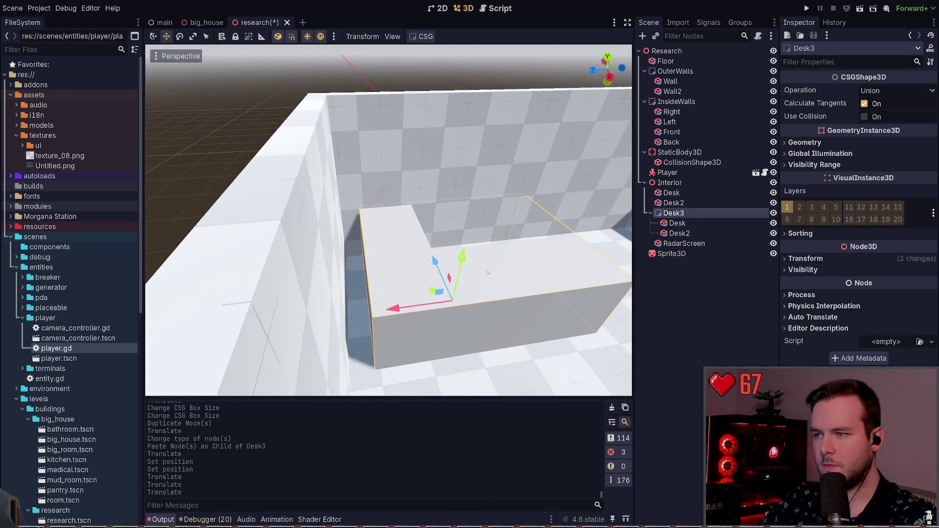
drag(427, 289, 417, 305)
scroll(416, 305, down, 5)
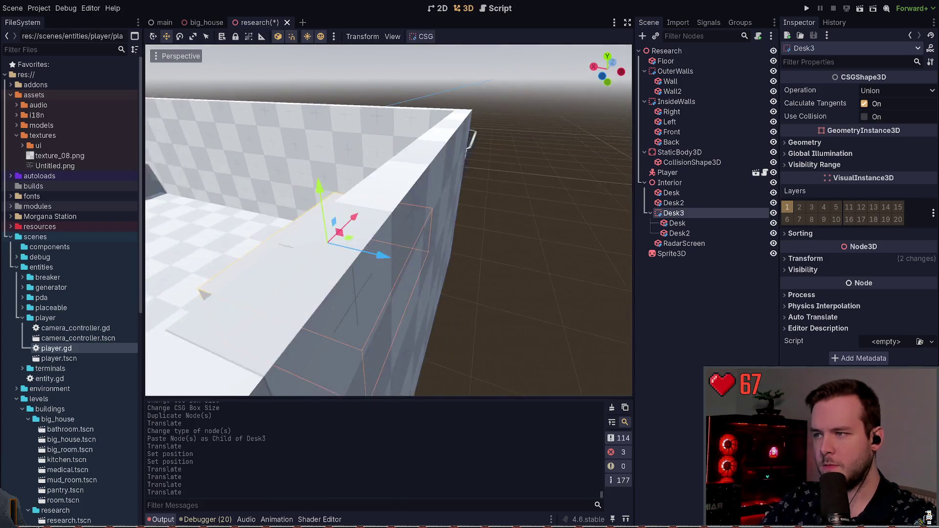
click(596, 163)
key(ctrl+s)
- Reselect the Desk3 group in the Scene tree and save the scene again
scroll(596, 163, down, 5)
scroll(596, 163, up, 5)
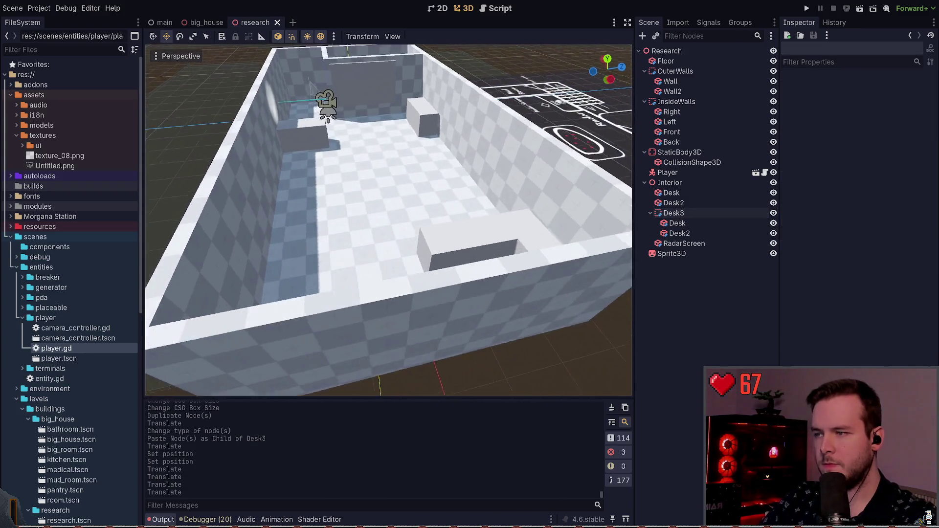
scroll(388, 220, down, 2)
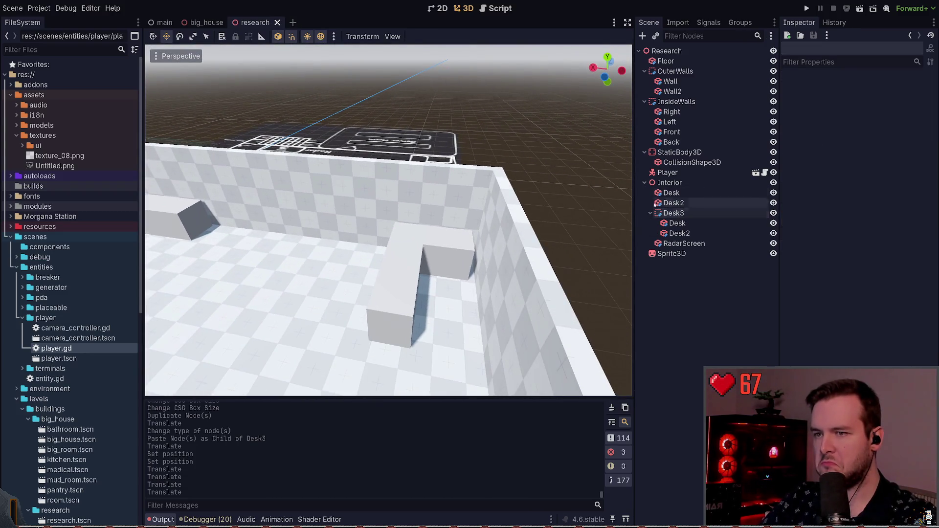
click(705, 214)
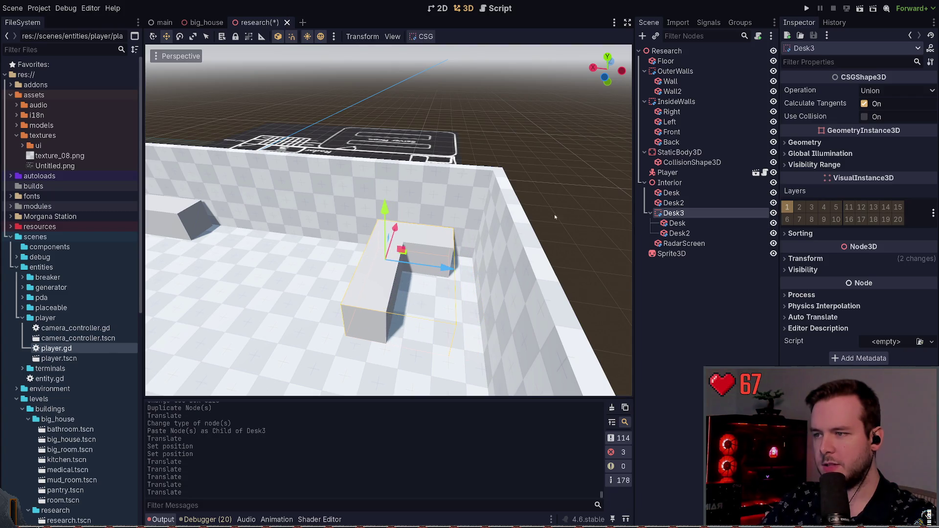
key(ctrl+s)
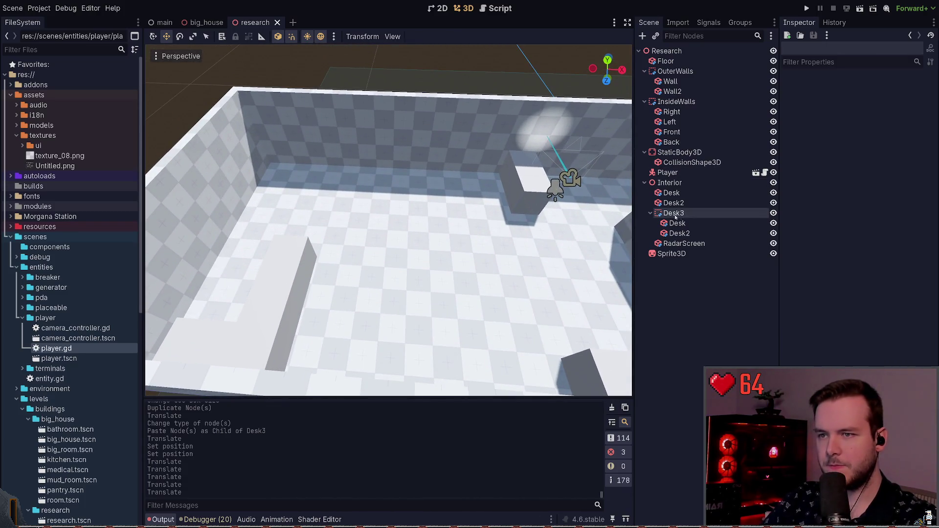
click(683, 213)
- Duplicate the Desk box as Map, move it to room centre, reorder it under Interior
click(686, 193)
key(ctrl+d)
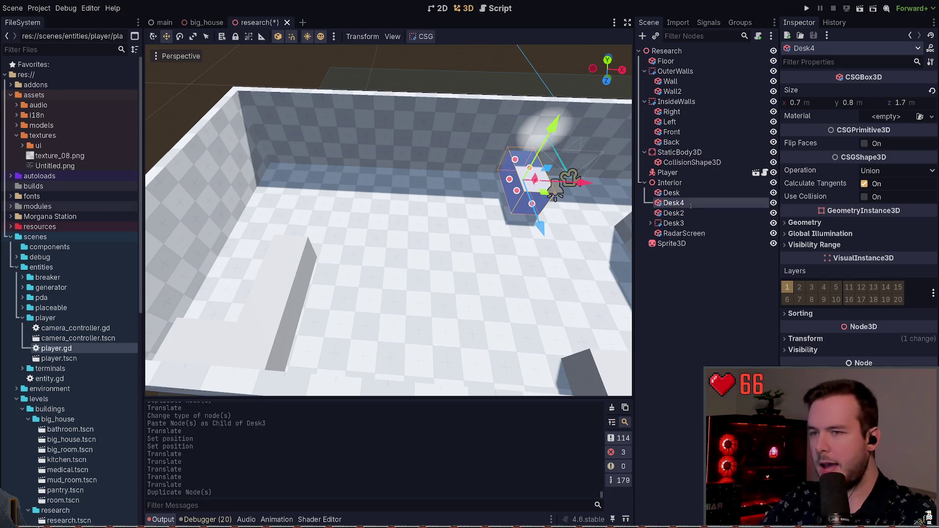
drag(532, 207, 428, 289)
scroll(428, 289, down, 2)
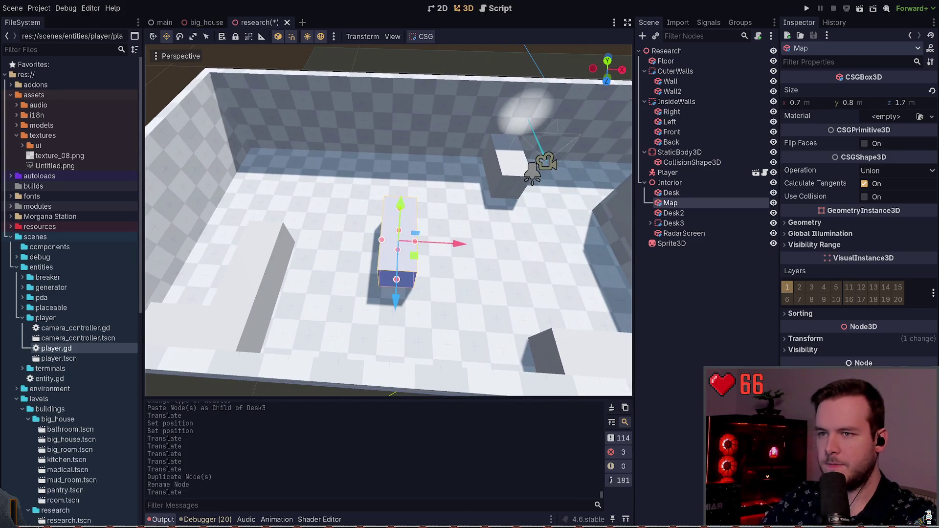
drag(691, 230, 684, 238)
key(ctrl+s)
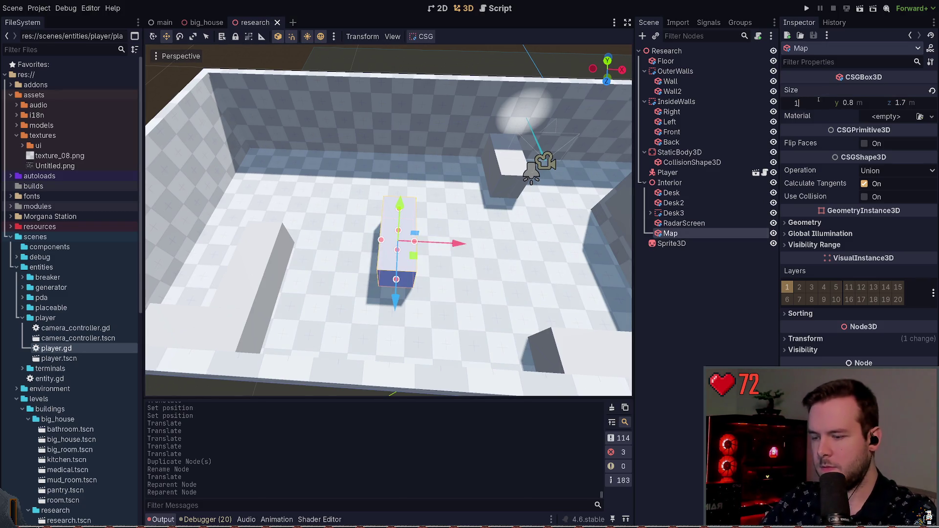
- Set the Map box size to 2.0 × 0.8 × 1.6 m
key(Return)
key(Return)
key(ctrl+s)
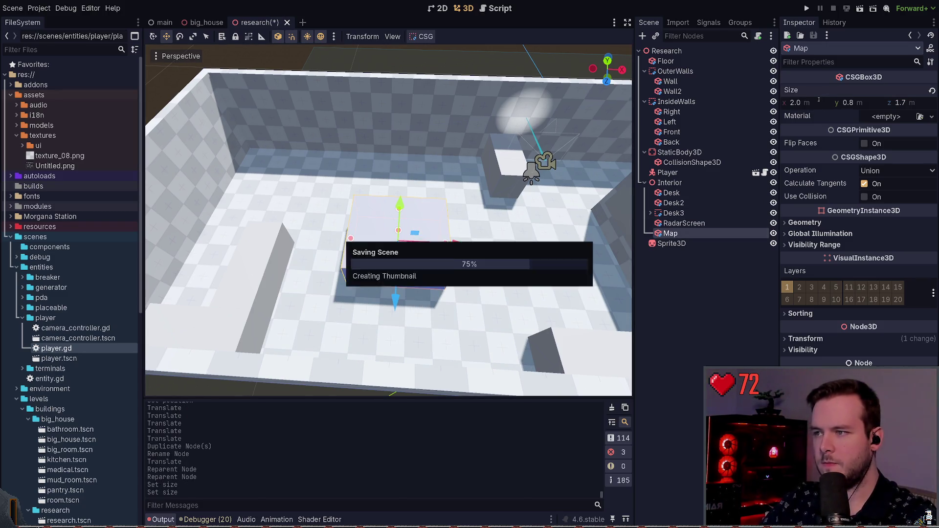
key(ctrl+z)
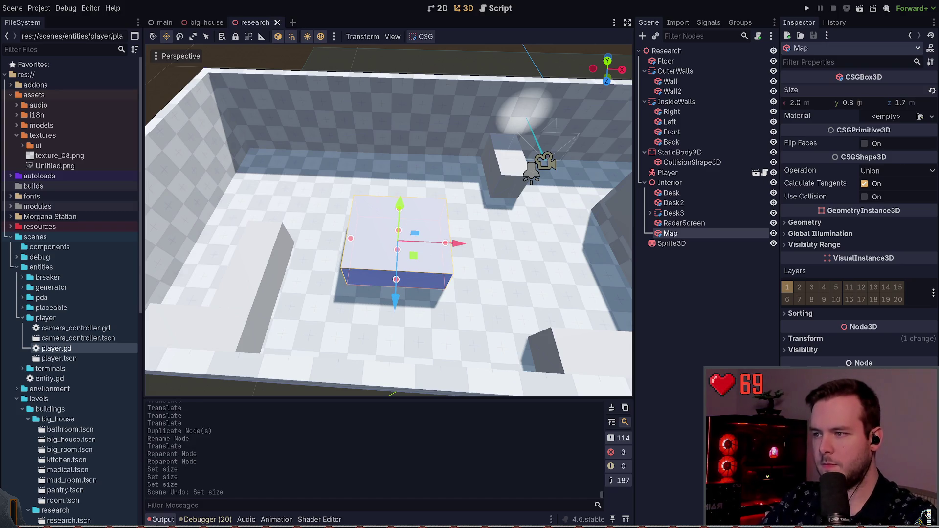
text(2)
key(Return)
key(ctrl+z)
text(.6)
key(Return)
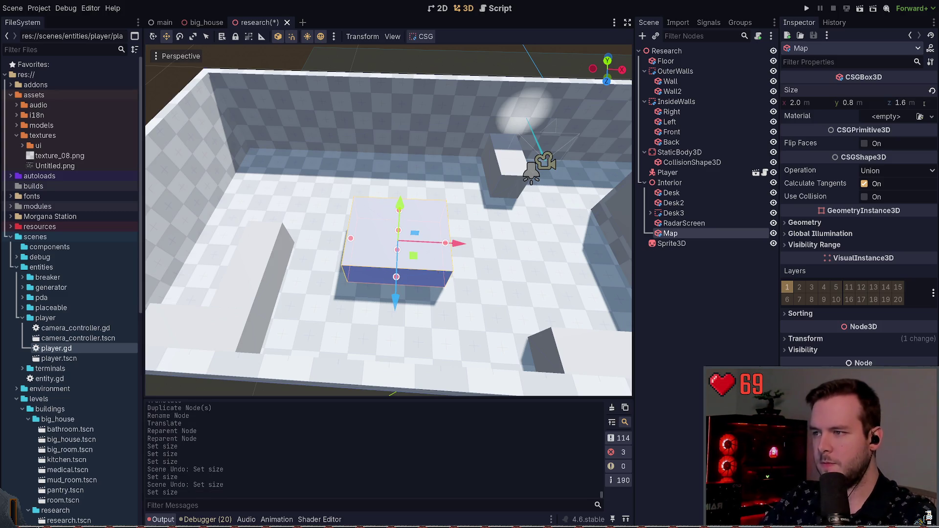
- Nudge the Map box into place and view the room from a lower angle
scroll(572, 162, down, 5)
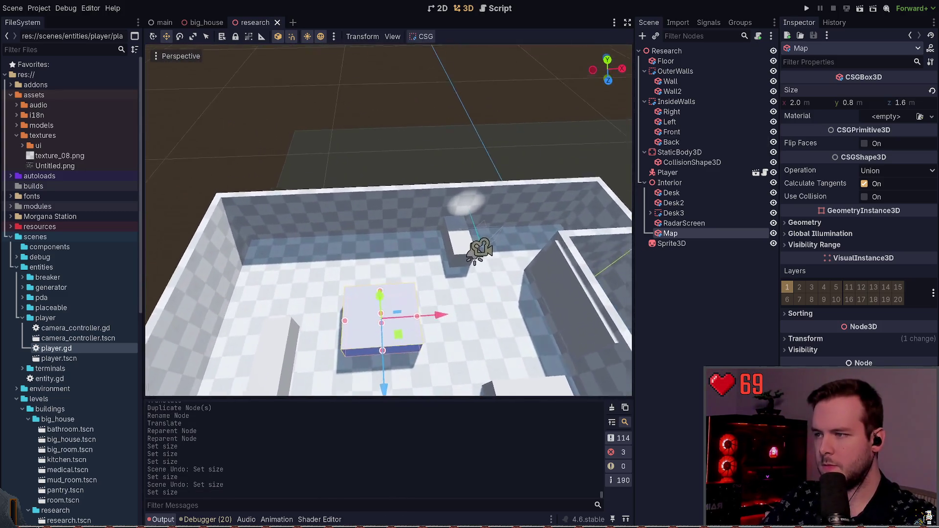
scroll(506, 205, up, 5)
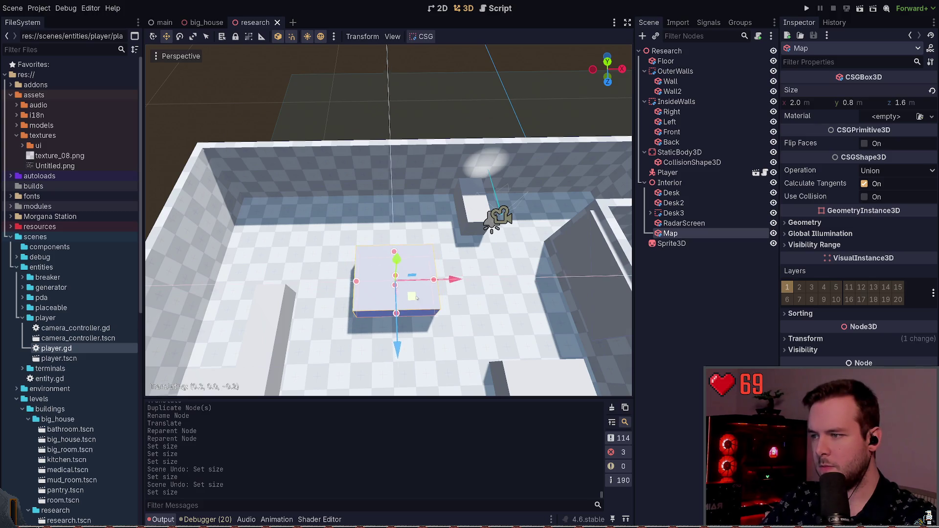
drag(416, 298, 416, 297)
click(505, 109)
mouse_move(389, 220)
mouse_down()
mouse_move(389, 274)
mouse_move(508, 217)
mouse_up()
scroll(413, 253, up, 5)
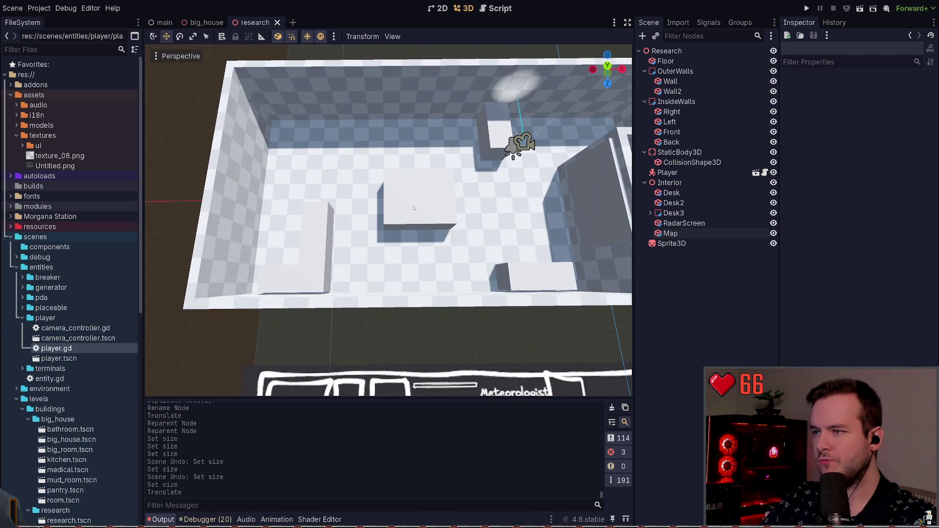
click(442, 218)
click(467, 55)
drag(519, 108, 377, 112)
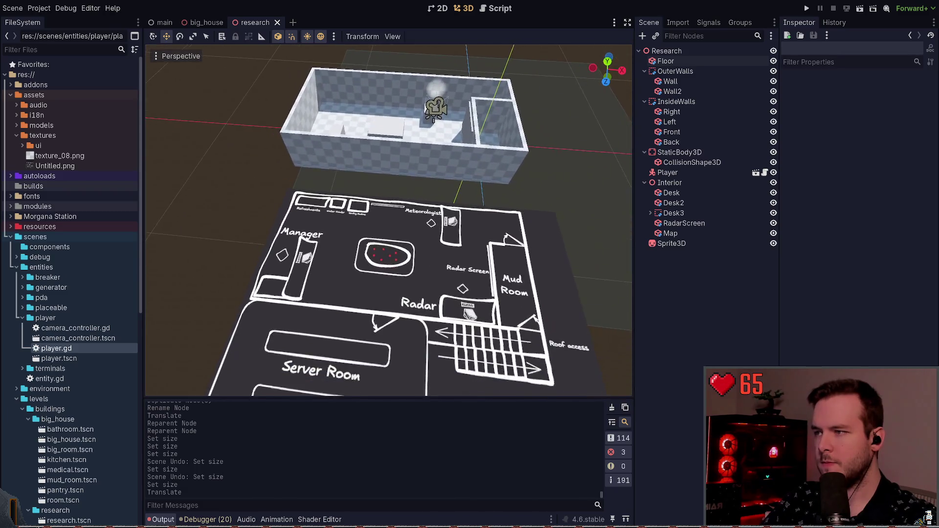
scroll(389, 220, up, 5)
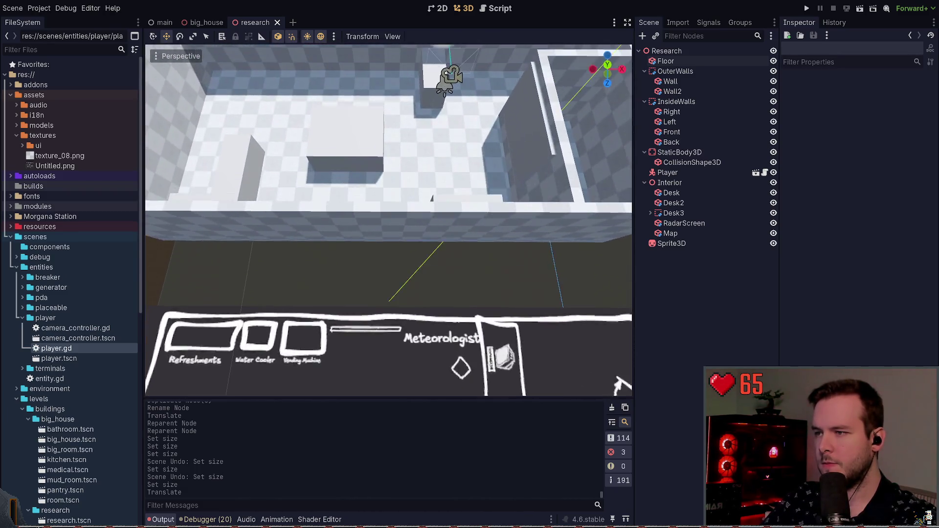
scroll(389, 220, down, 4)
scroll(390, 238, down, 3)
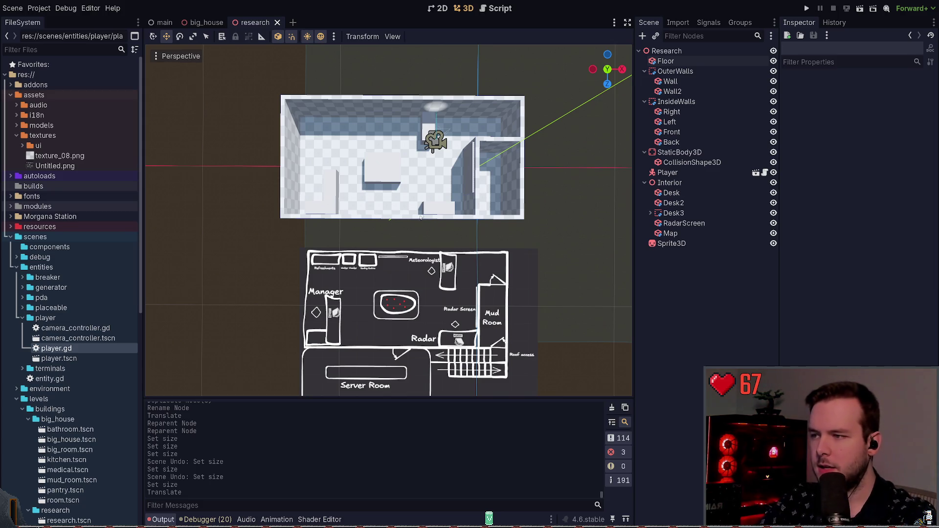
scroll(419, 219, up, 5)
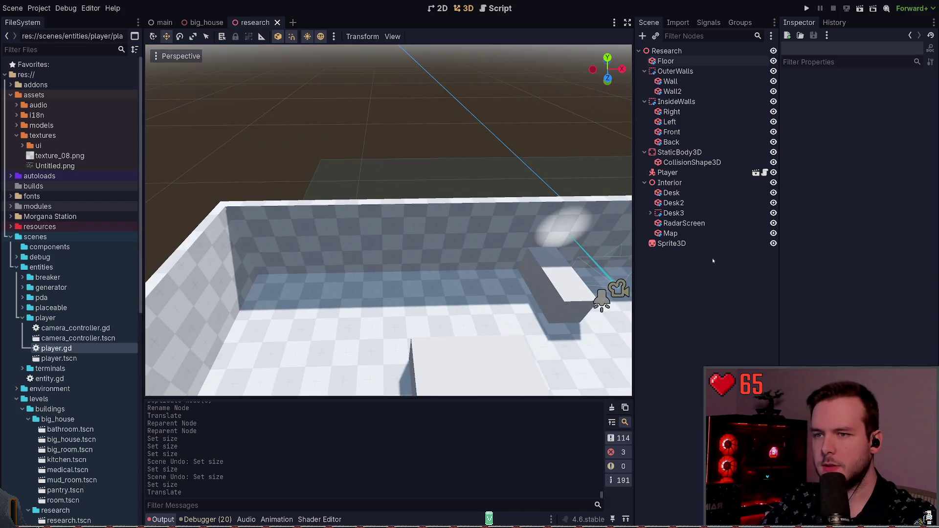
- Duplicate RadarScreen as 'Whiteboard' and rotate it 90° to face the room
click(684, 223)
key(ctrl+d)
double_click(686, 233)
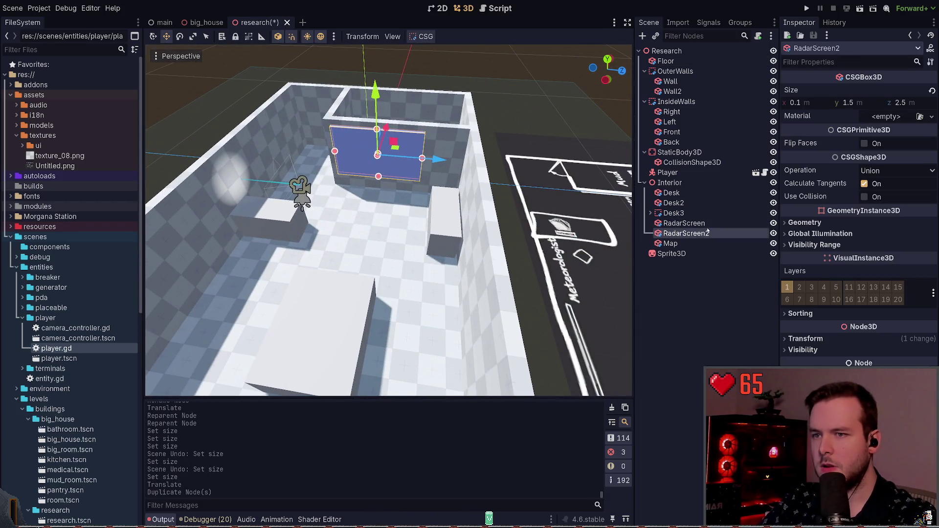
text(Whiteboard)
key(Return)
key(ctrl+s)
key(e)
mouse_move(391, 181)
mouse_down()
mouse_move(390, 160)
mouse_move(364, 146)
mouse_up()
key(w)
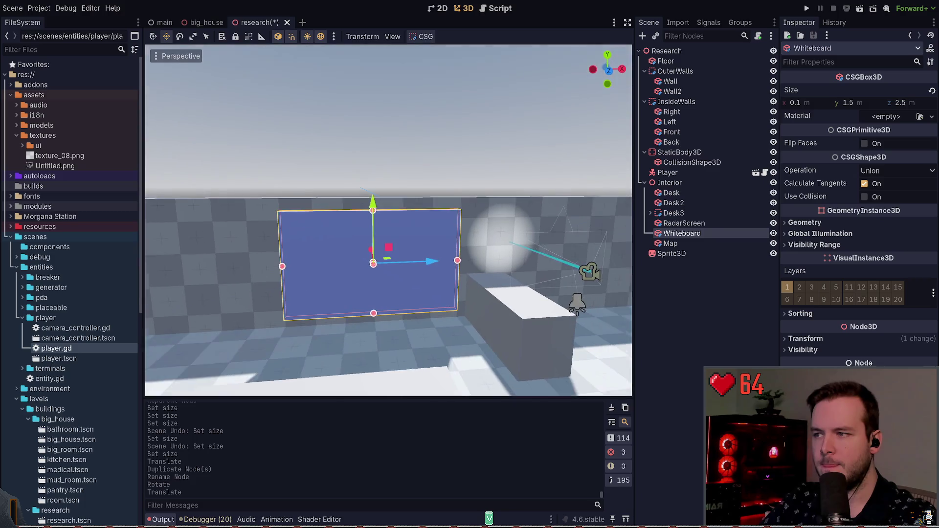
- Set the whiteboard's z size to 2.2 and height to 1.3, then save
click(922, 102)
key(BackSpace)
text(2)
key(Return)
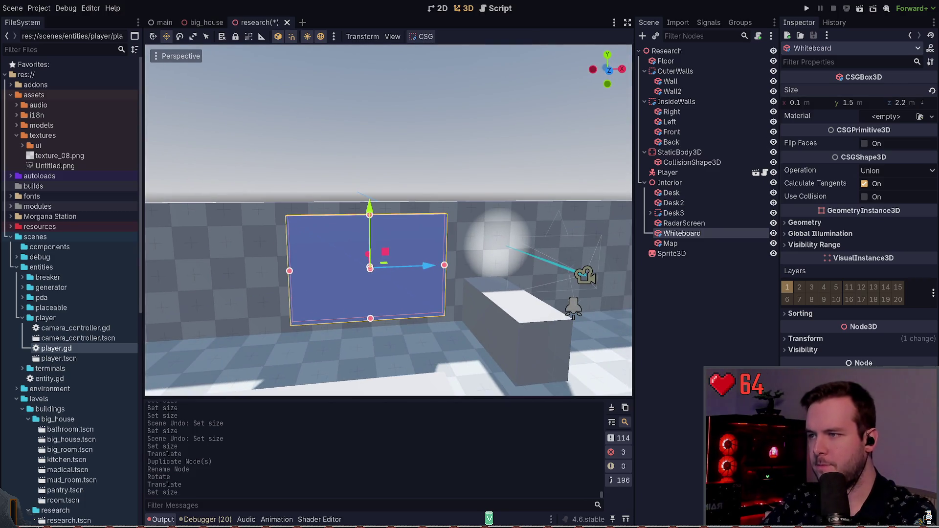
click(868, 104)
key(BackSpace)
text(3)
key(Return)
key(ctrl+s)
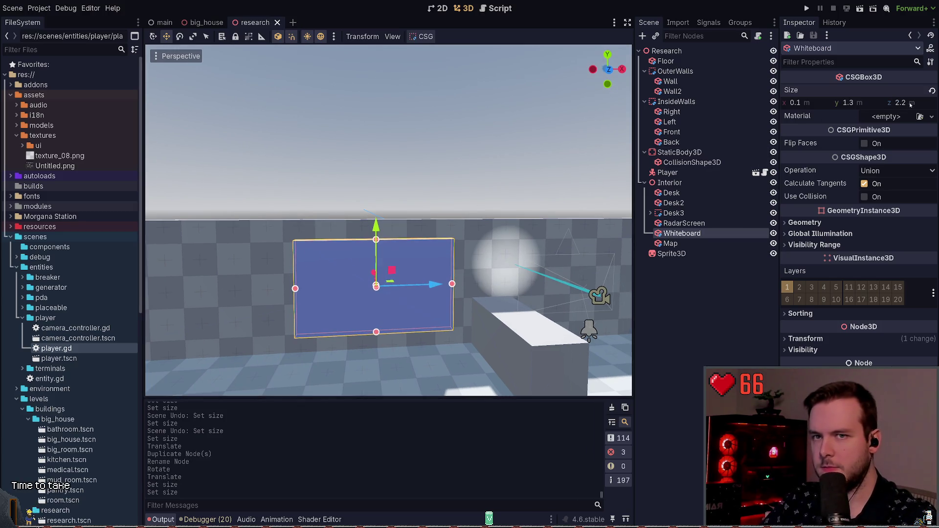
- Correct the whiteboard's z size to 2.0 m and recheck its height
click(903, 102)
key(BackSpace)
text(0)
key(Return)
drag(431, 238, 421, 191)
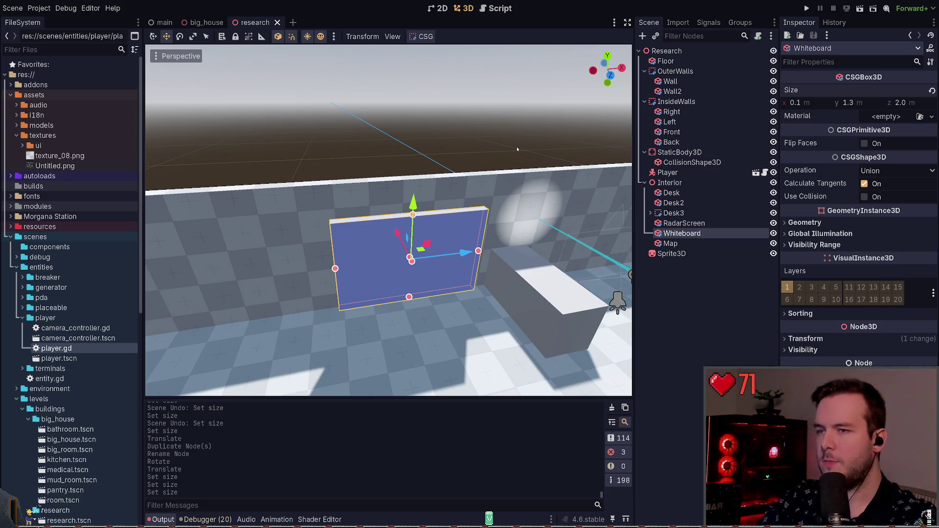
click(863, 104)
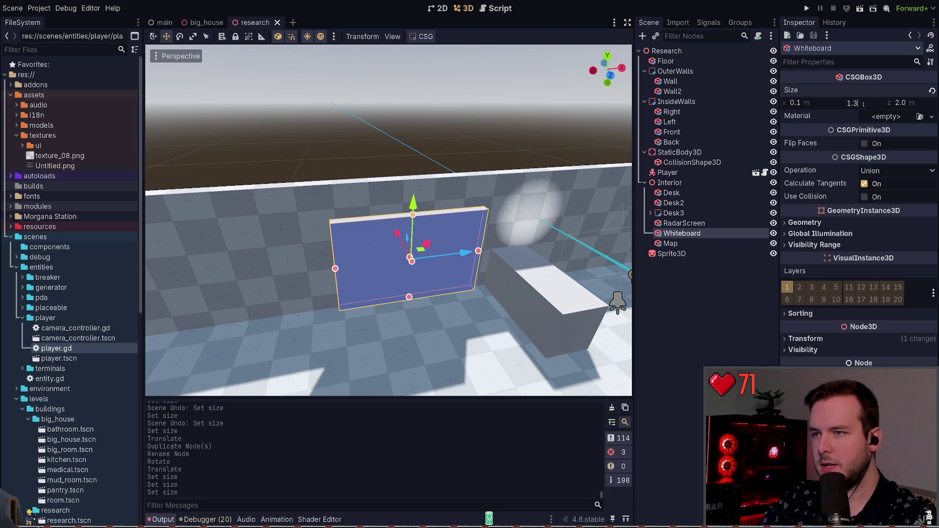
- Set the Whiteboard's height to 1.2 m and its length to 1.8 m
key(BackSpace)
text(2)
key(Return)
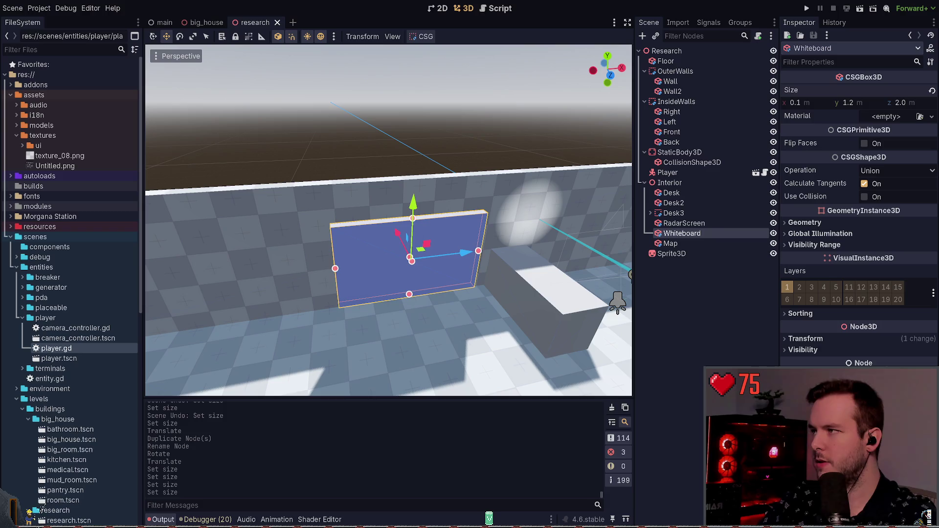
click(917, 101)
text(1.8)
key(Return)
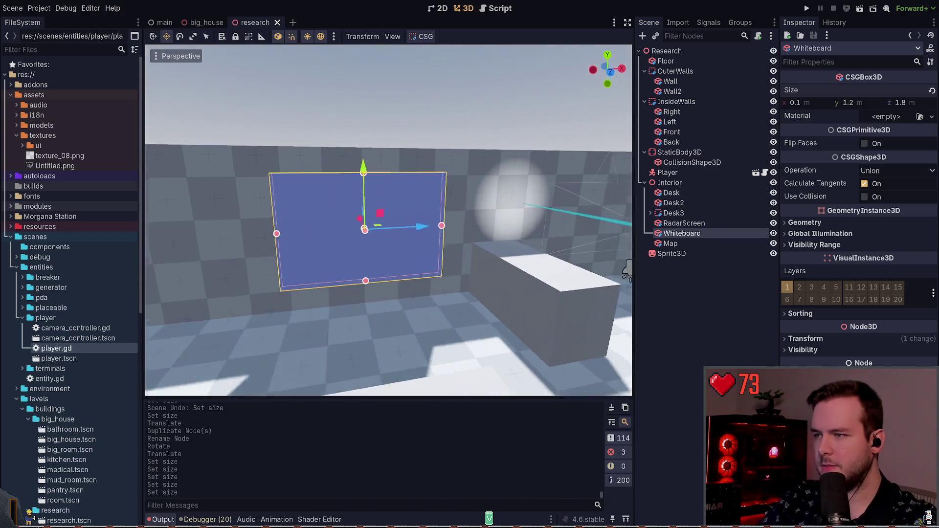
- Try a 0.05 m Whiteboard thickness, then undo it back to 0.1
click(814, 104)
key(BackSpace)
text(05)
key(Return)
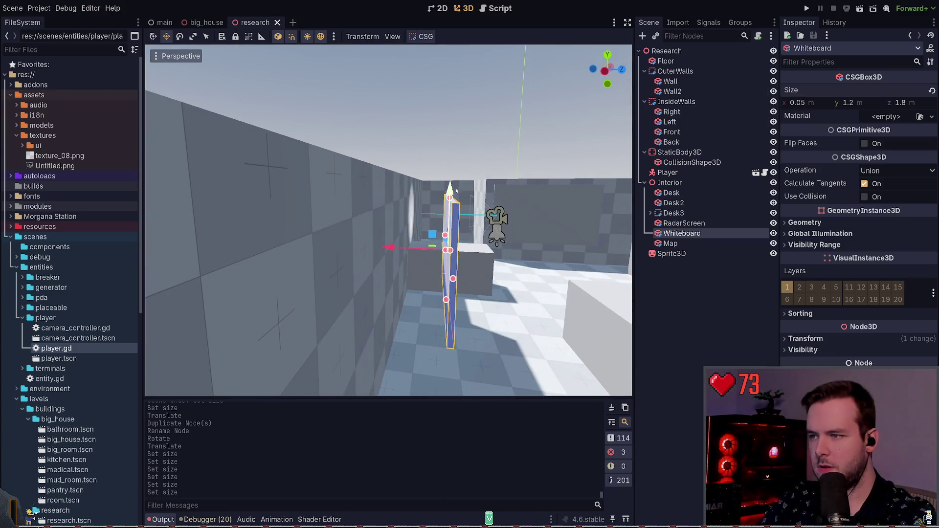
key(e)
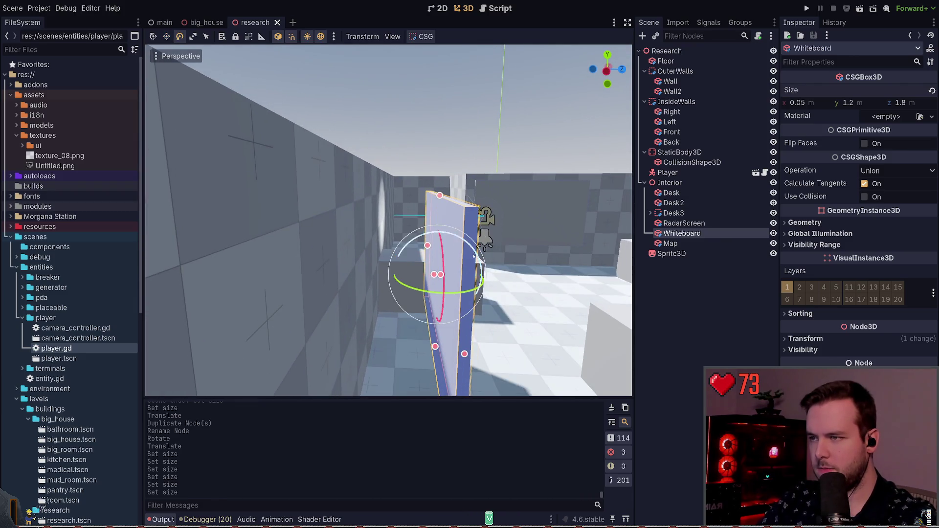
key(ctrl+z)
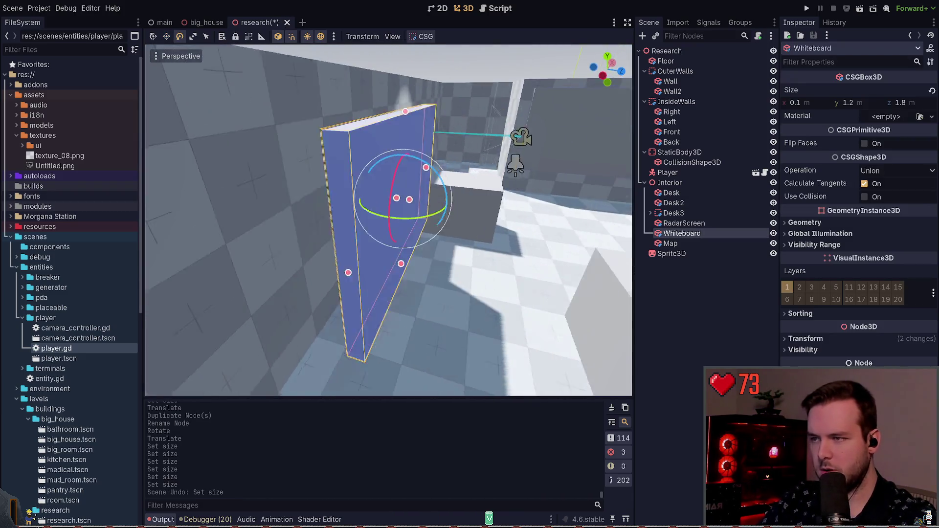
- Slide the Whiteboard 0.3 m along the wall and save the research scene
key(q)
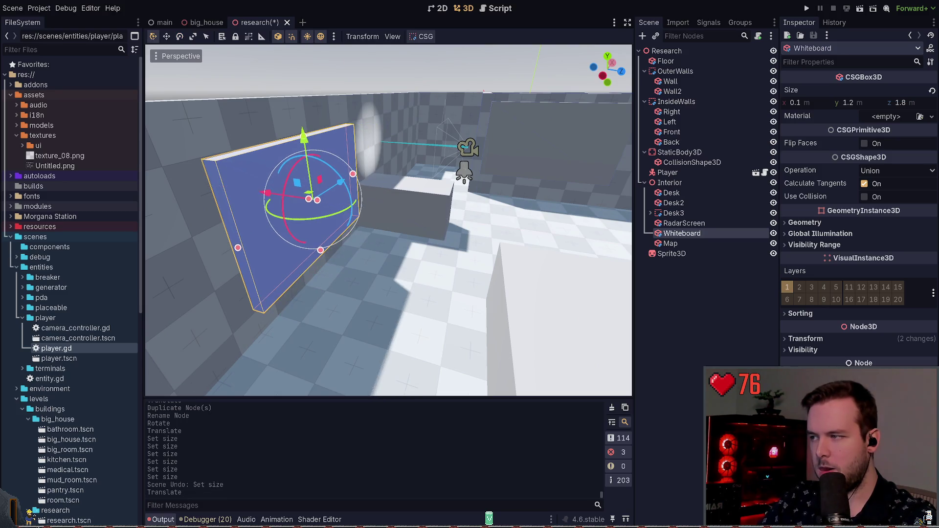
drag(374, 202, 349, 202)
key(ctrl+s)
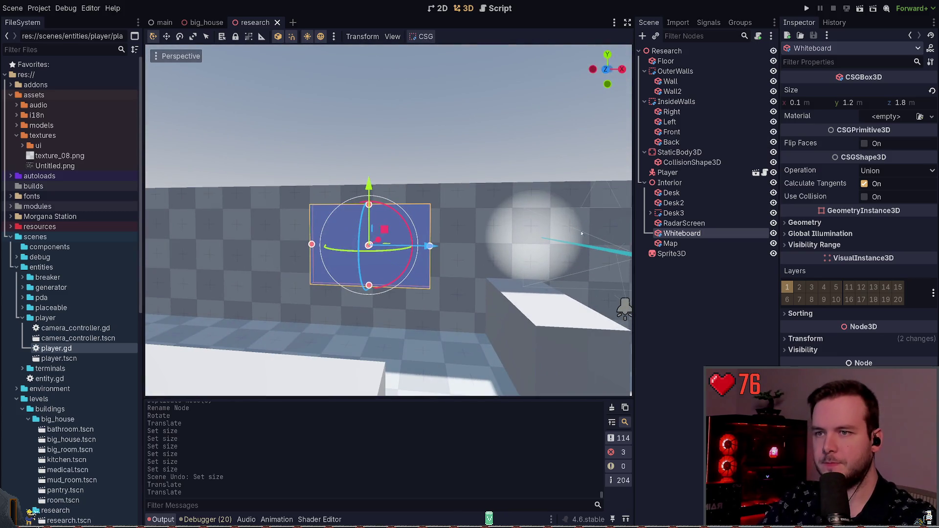
click(603, 208)
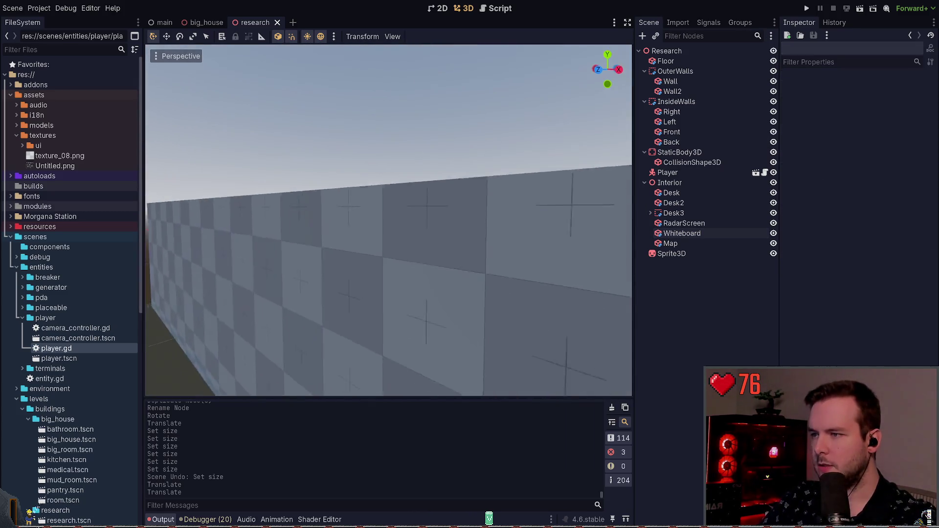
key(s)
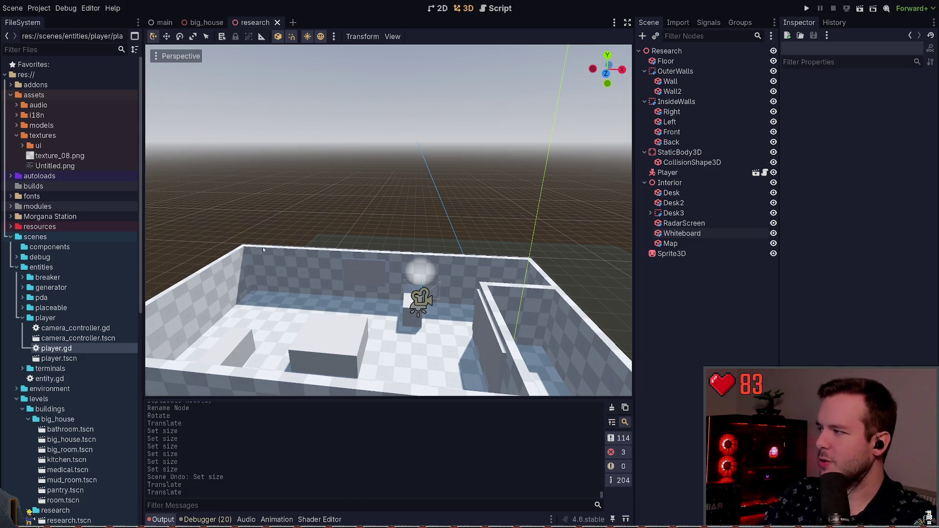
right_click(306, 236)
key(w)
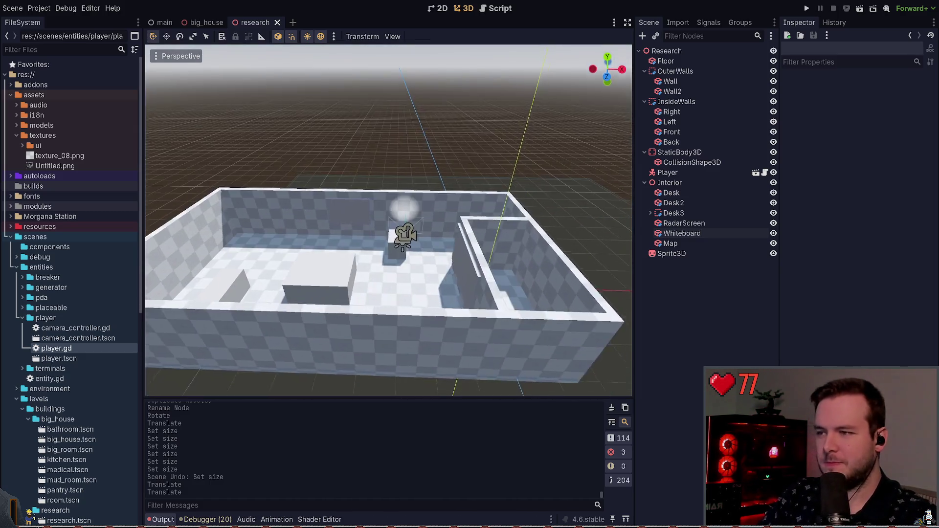
key(s)
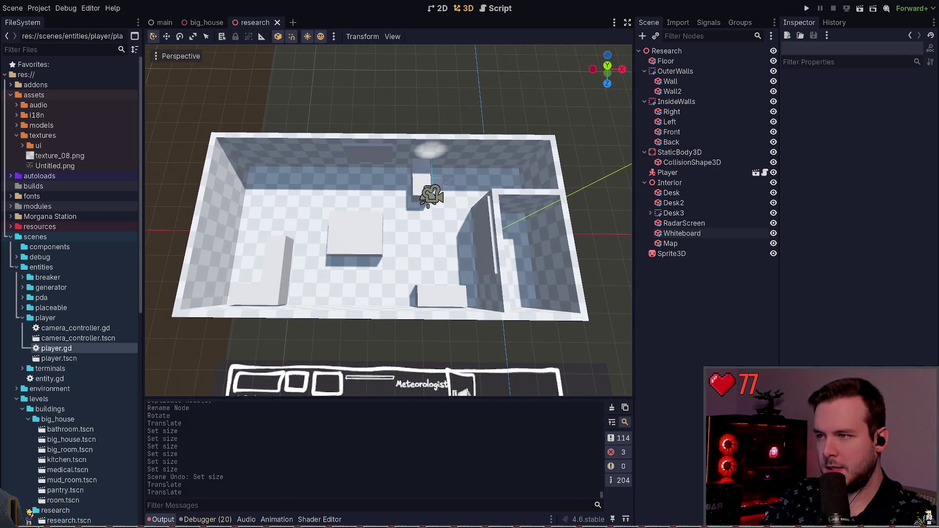
key(a)
key(w)
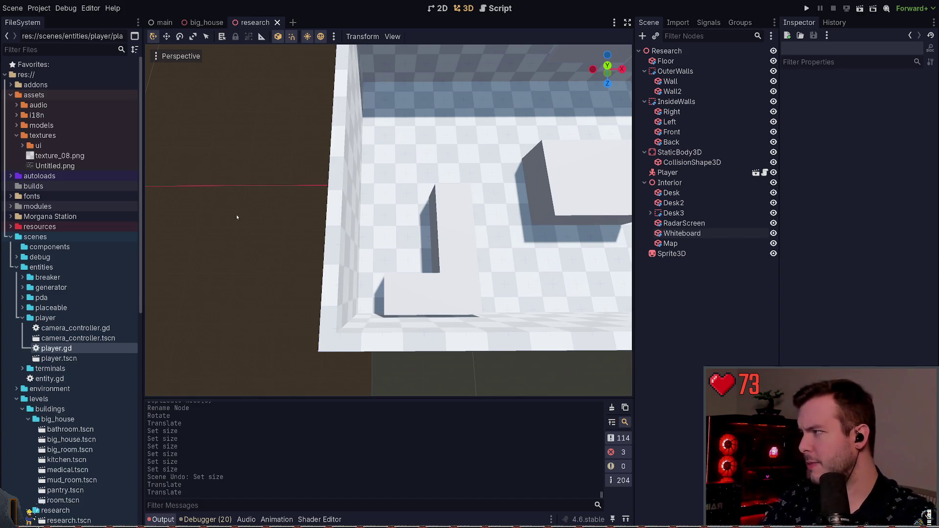
scroll(236, 223, down, 3)
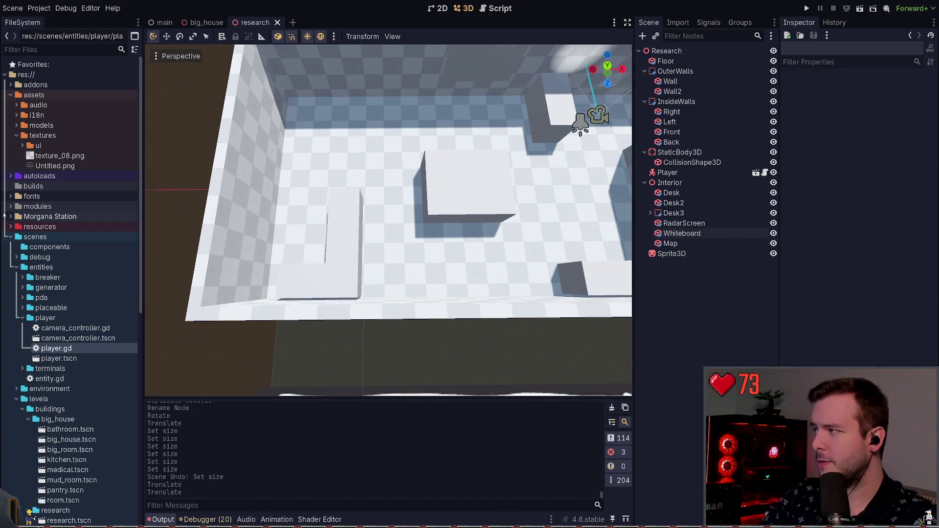
scroll(170, 150, down, 5)
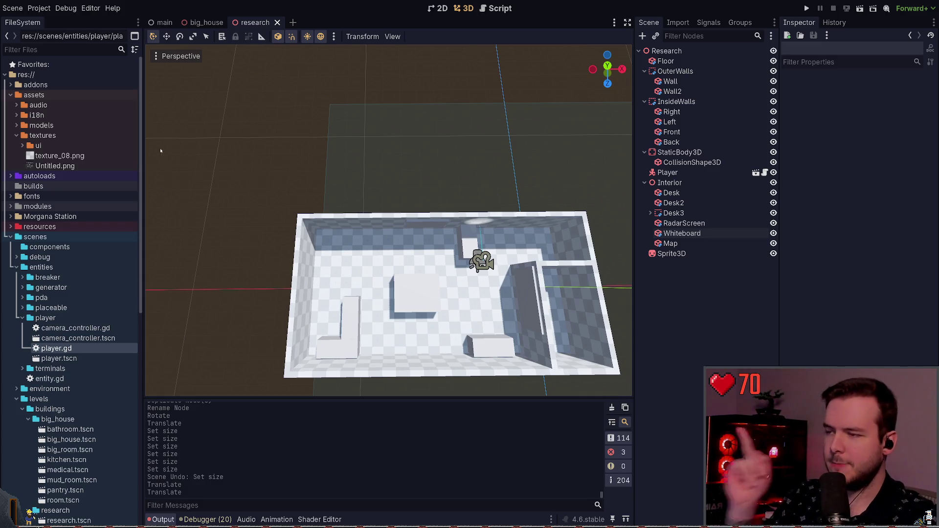
key(w)
key(d)
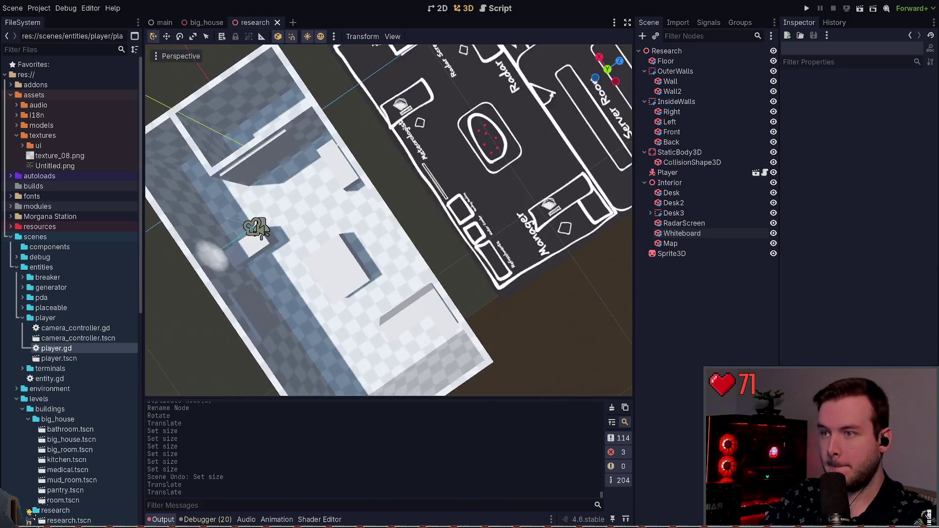
click(378, 257)
click(485, 118)
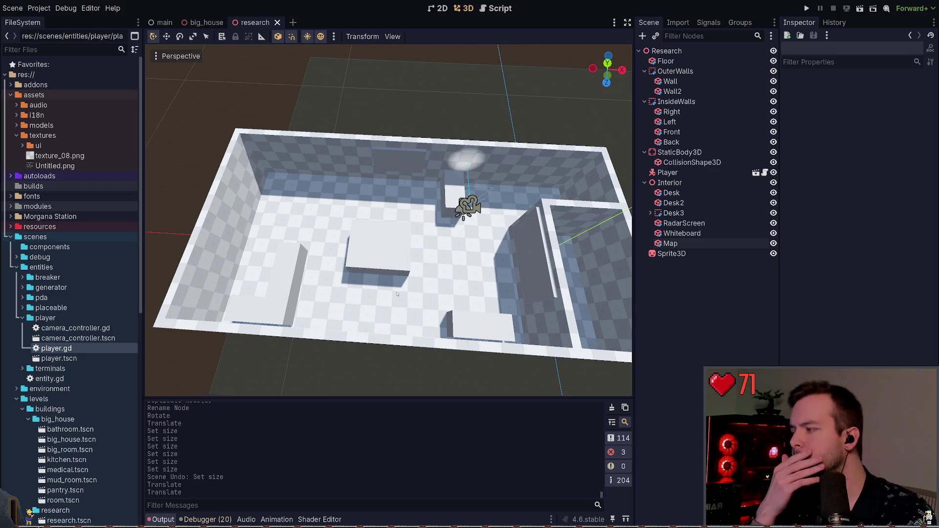
click(698, 244)
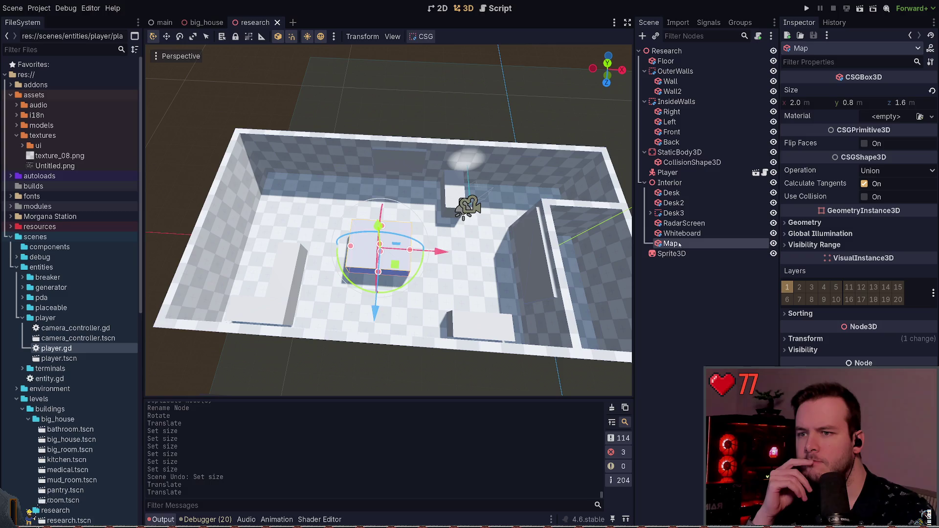
click(683, 234)
click(686, 223)
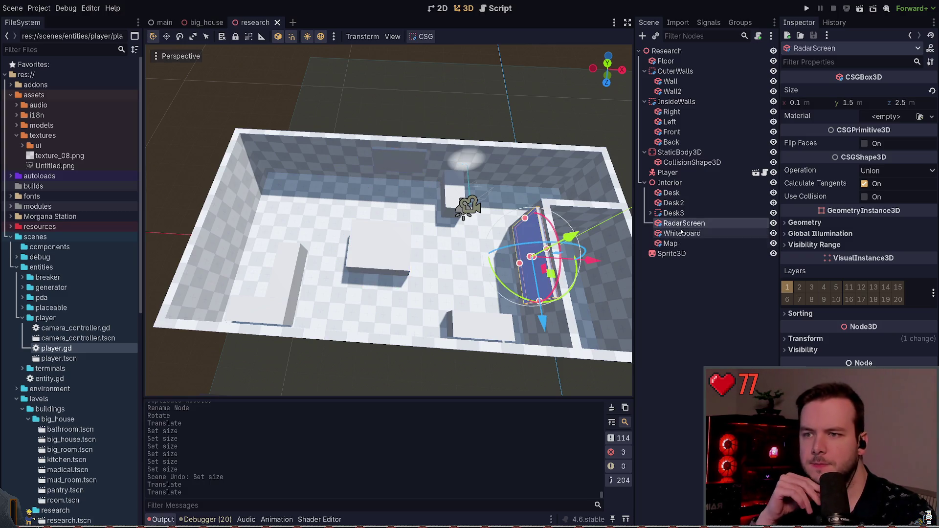
click(531, 110)
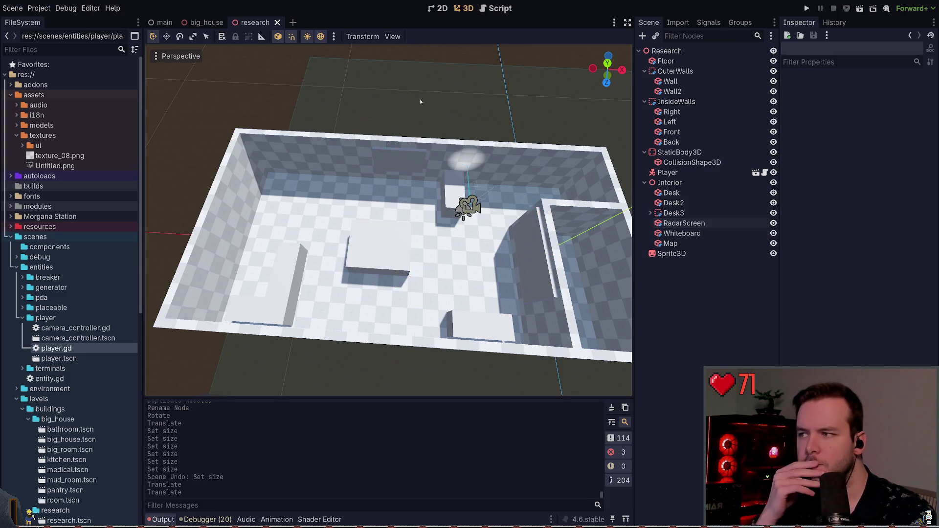
click(679, 152)
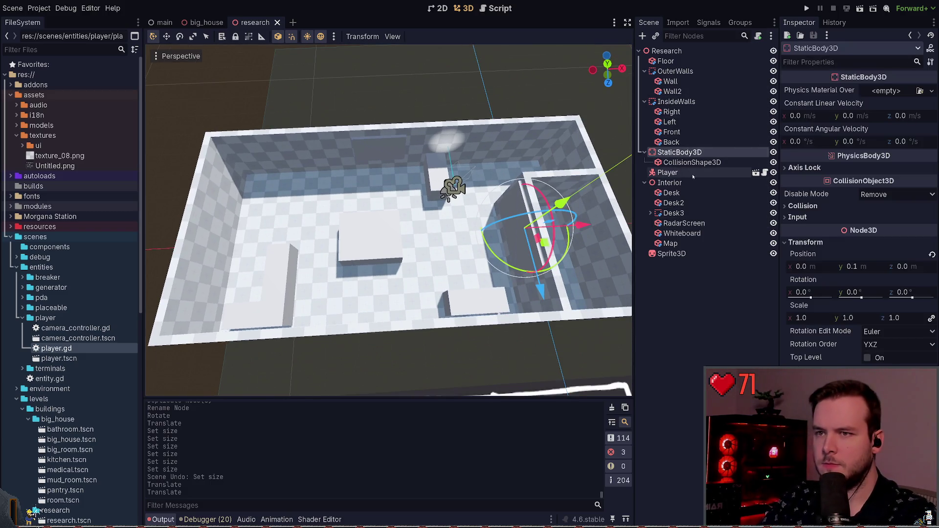
click(646, 163)
scroll(492, 179, down, 3)
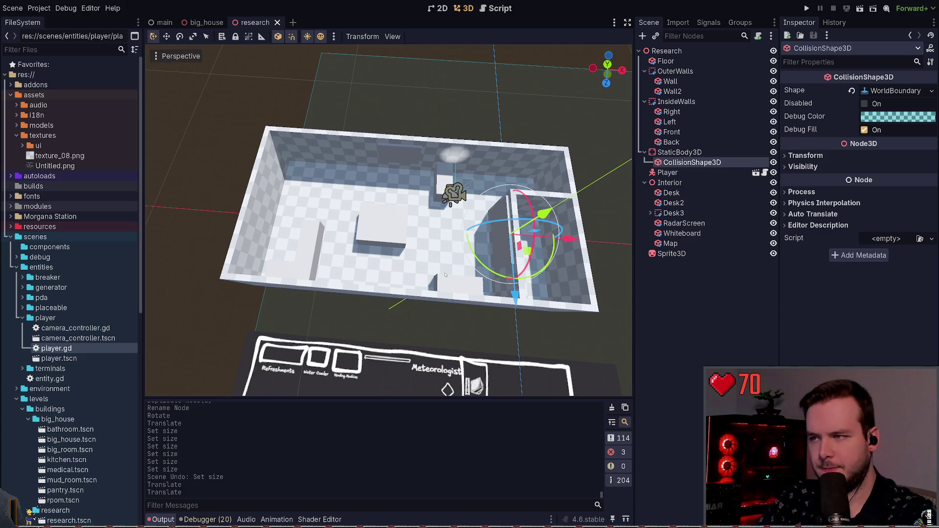
key(w)
drag(509, 257, 481, 266)
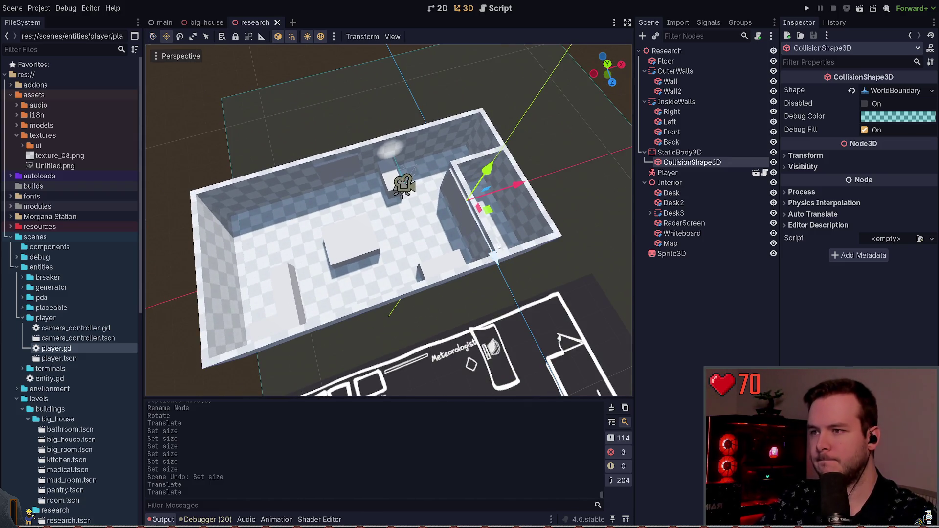
drag(487, 169, 630, 132)
key(q)
click(891, 93)
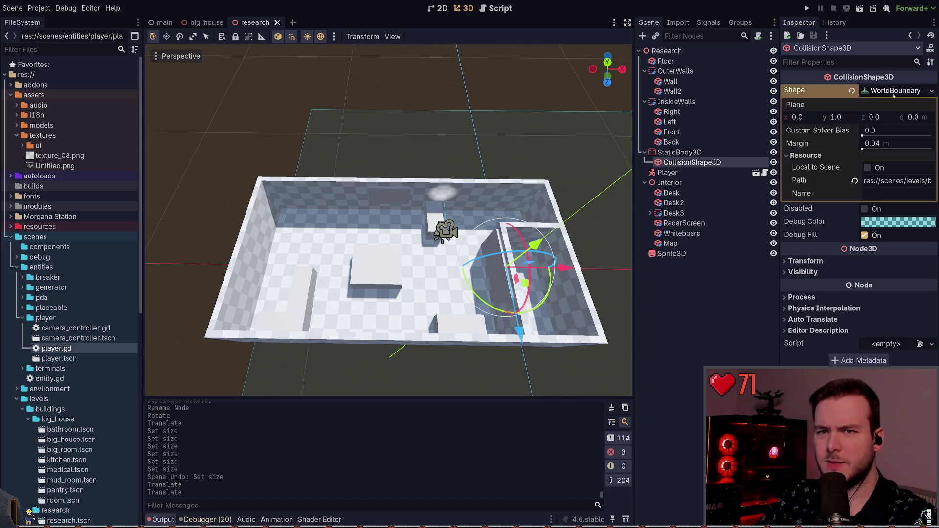
click(447, 85)
scroll(445, 96, up, 3)
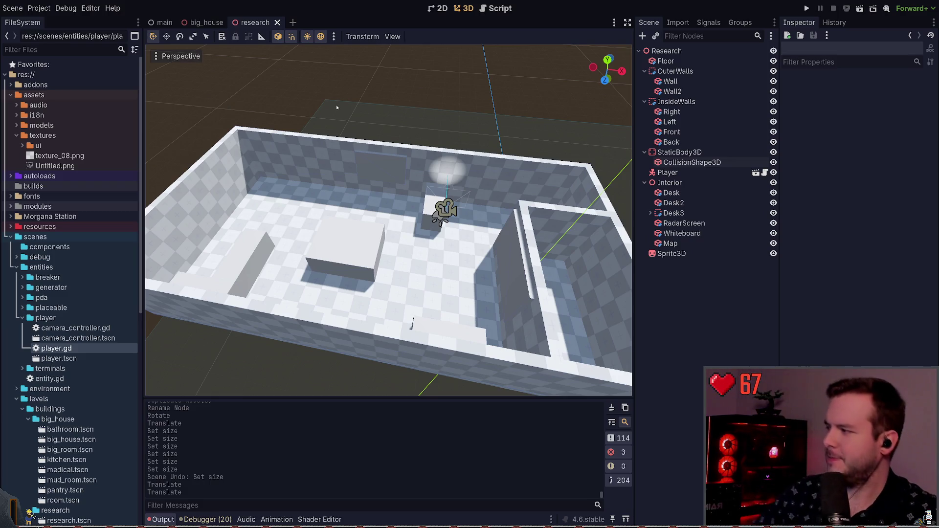
key(w)
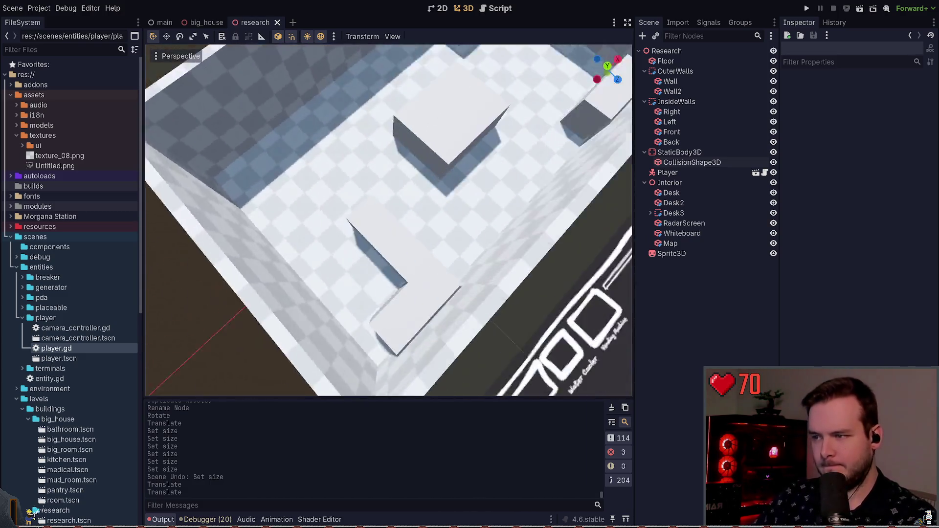
key(s)
click(368, 258)
key(w)
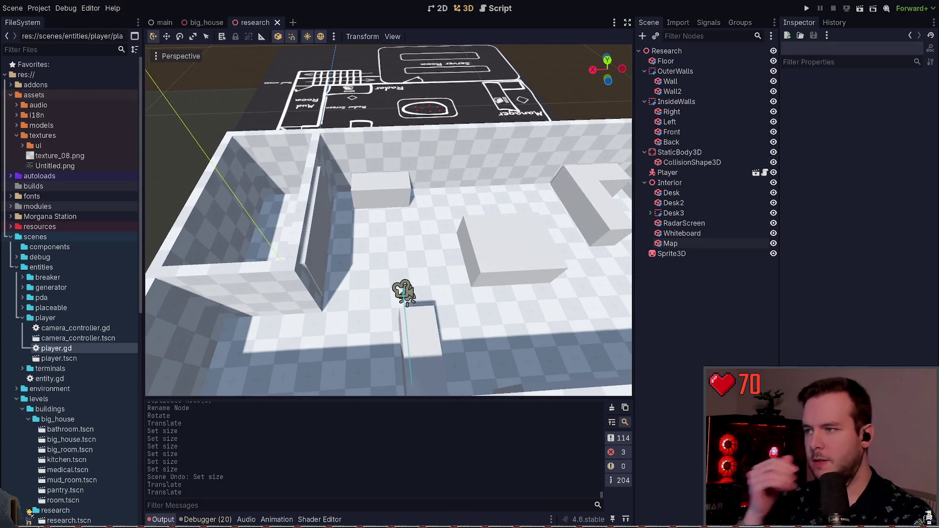
key(w)
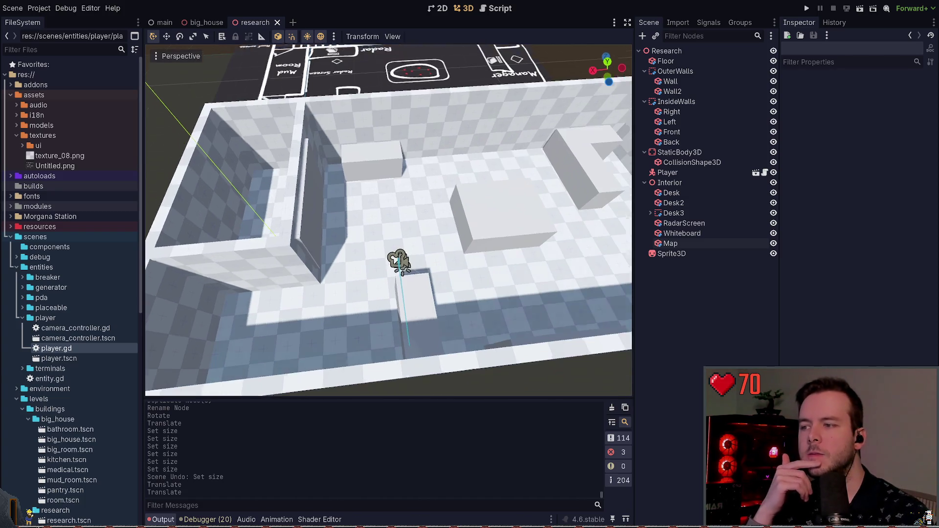
click(397, 258)
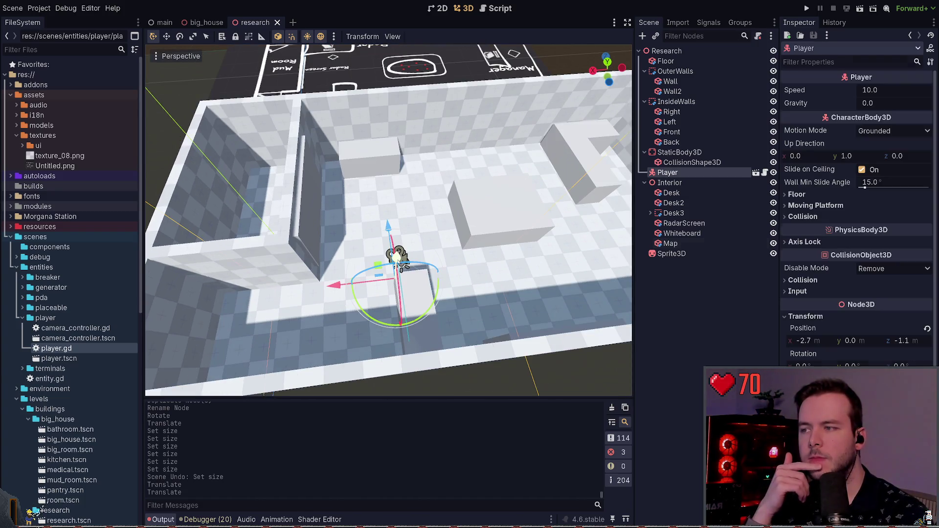
click(216, 48)
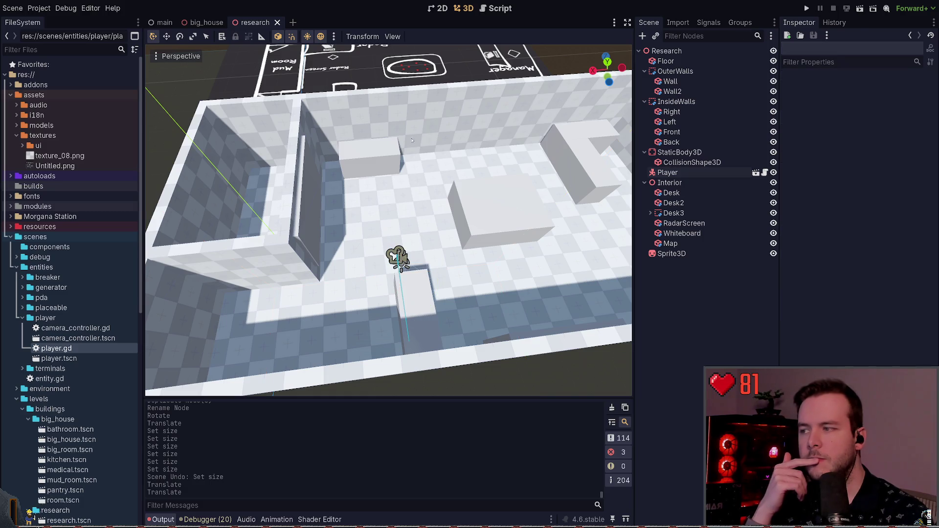
key(w)
key(a)
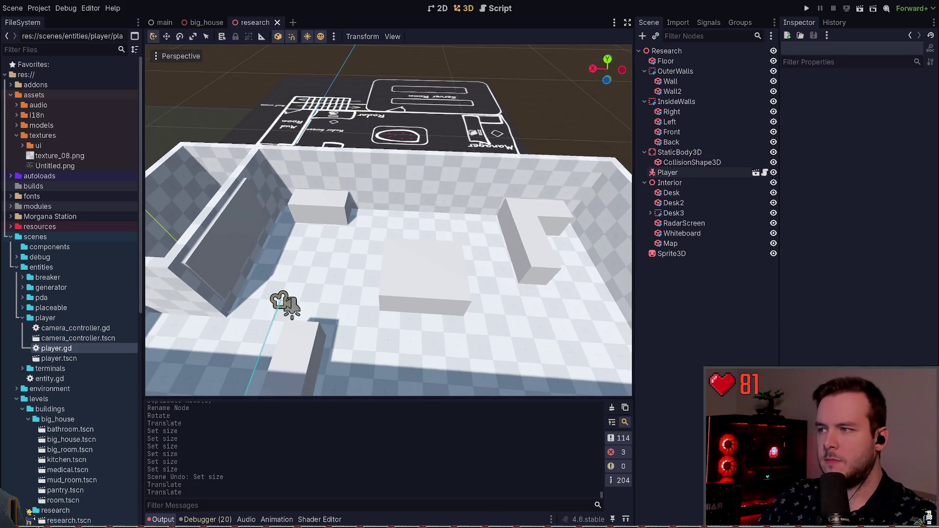
key(s)
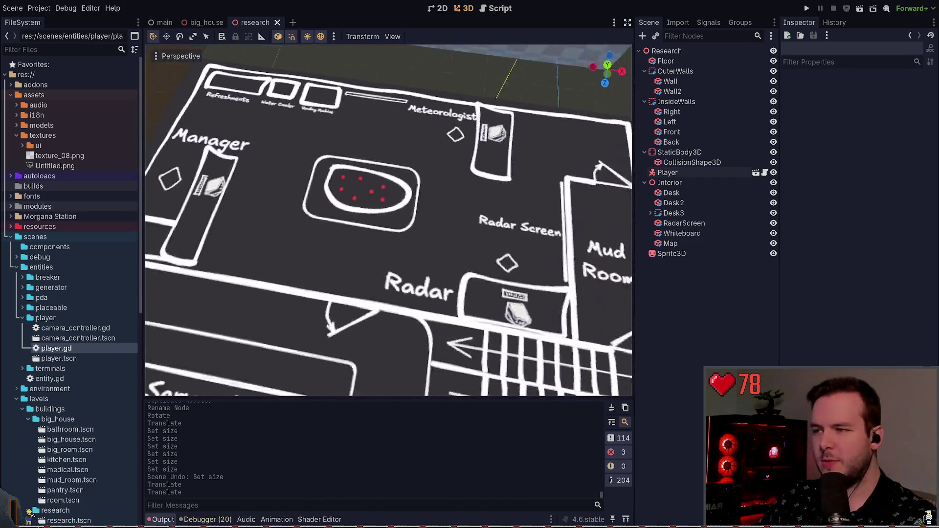
key(w)
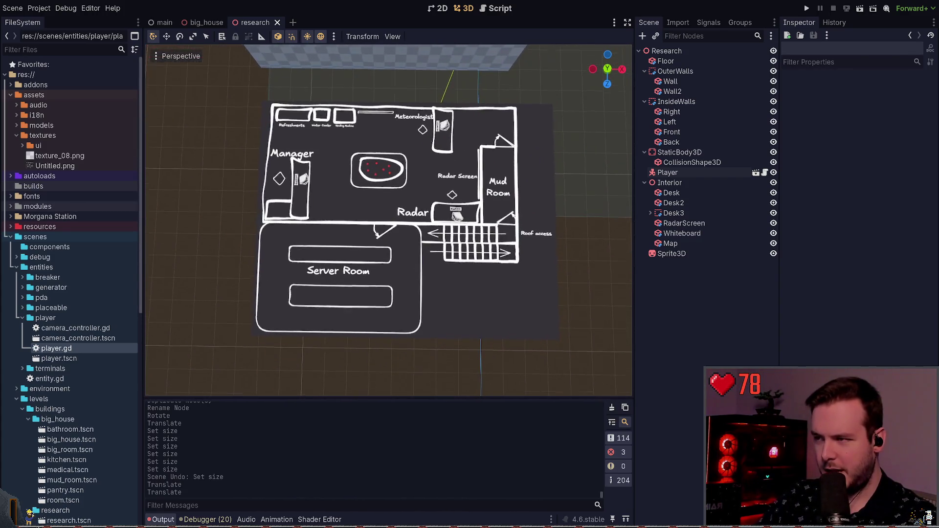
key(w)
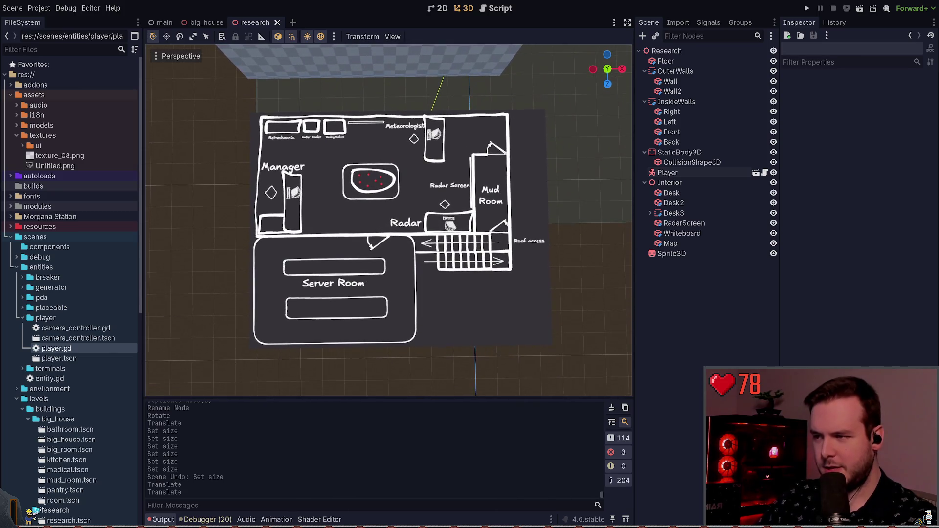
key(a)
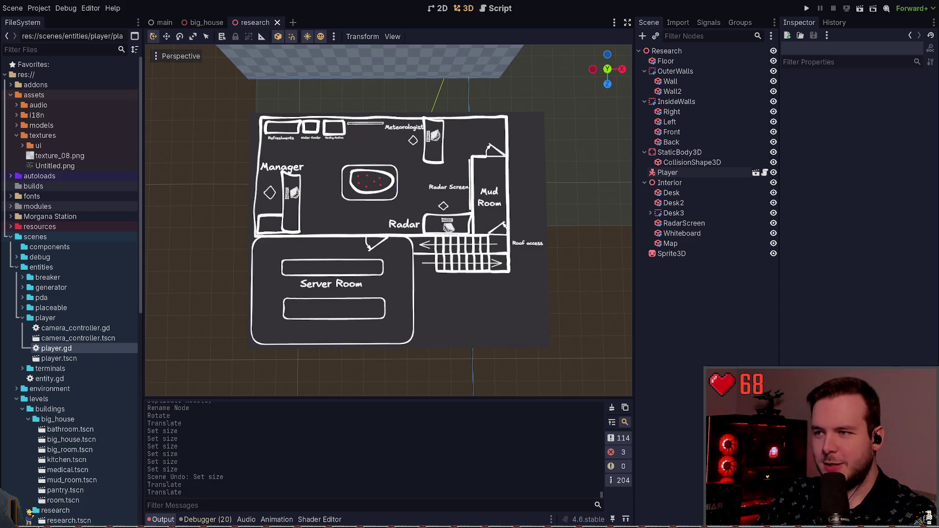
key(w)
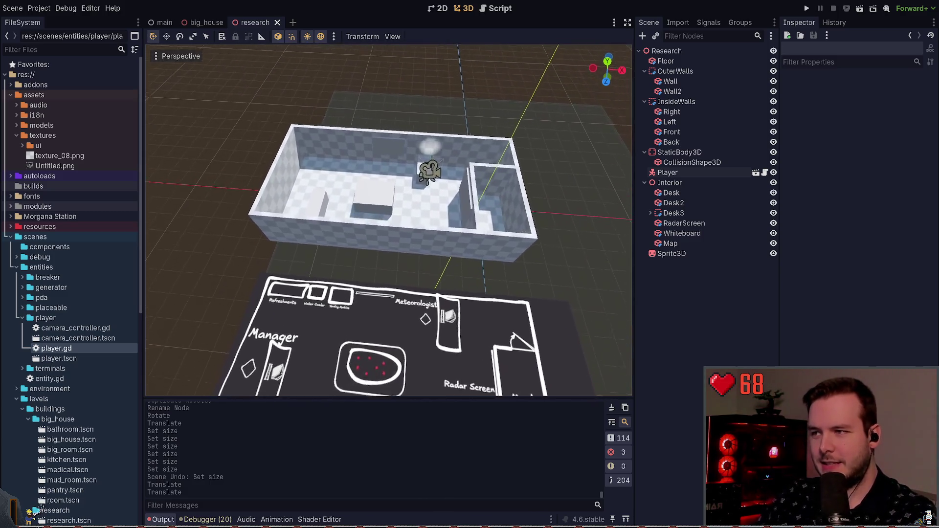
key(e)
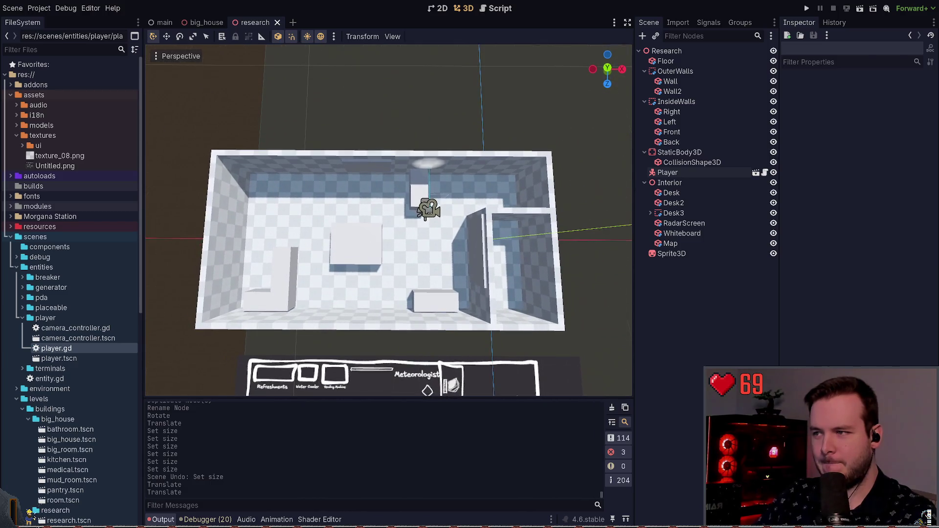
key(w)
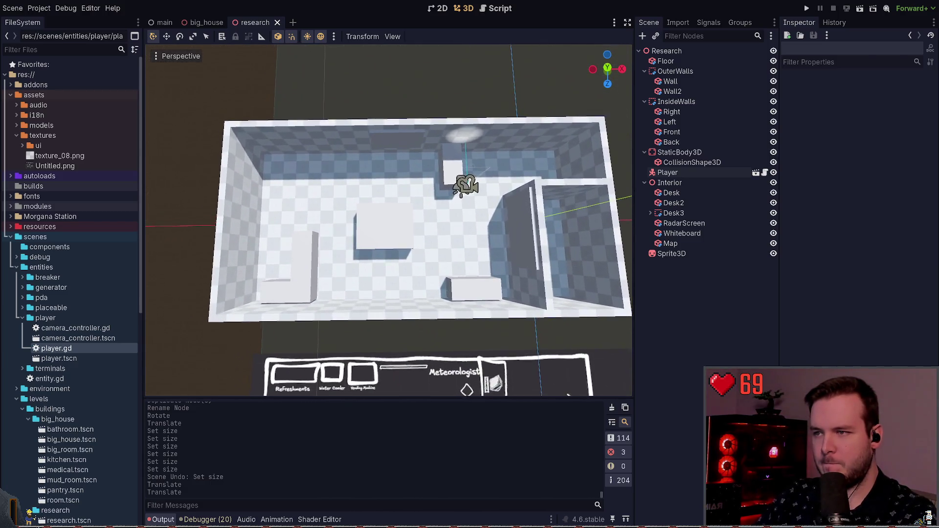
key(e)
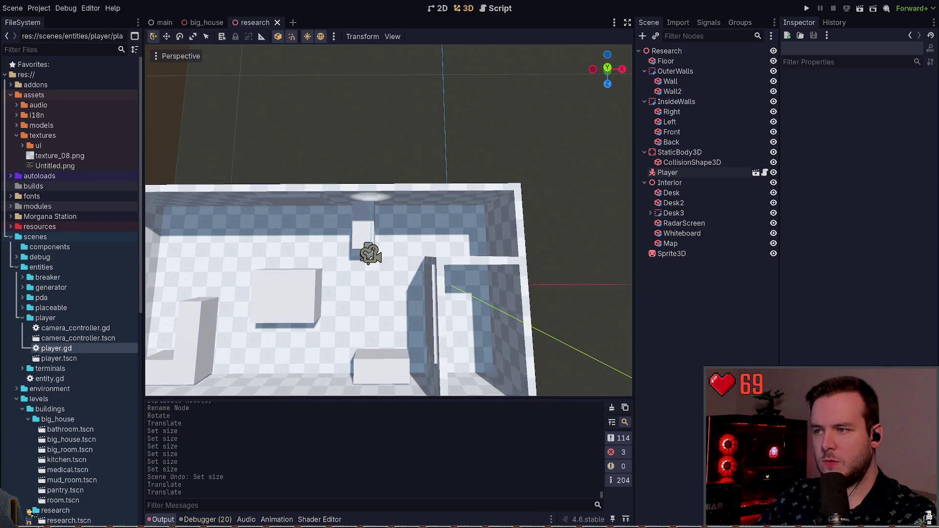
key(s)
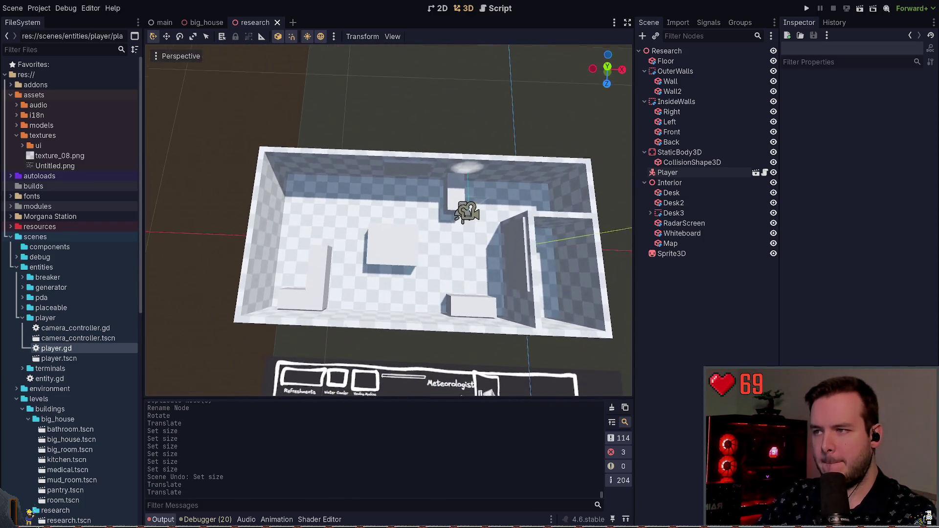
key(s)
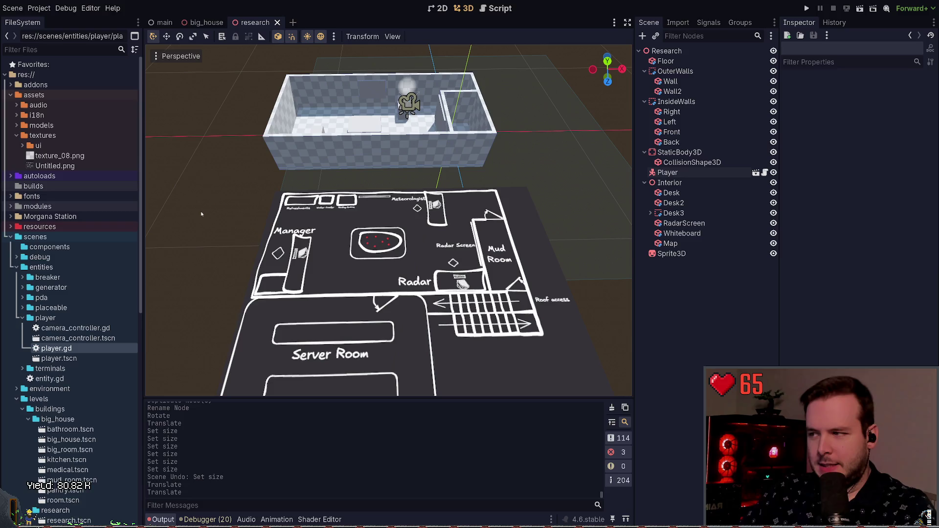
drag(224, 204, 218, 197)
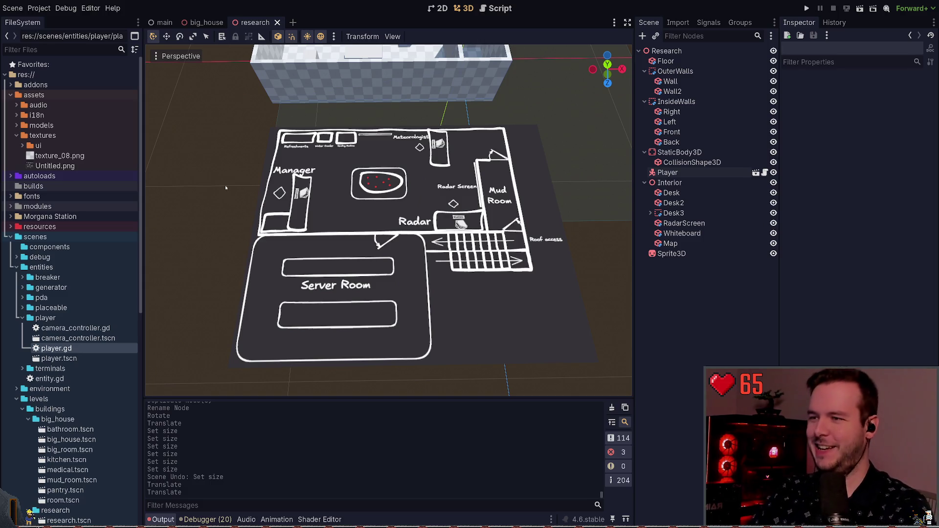
mouse_move(217, 196)
mouse_down()
mouse_move(238, 204)
mouse_move(238, 150)
mouse_up()
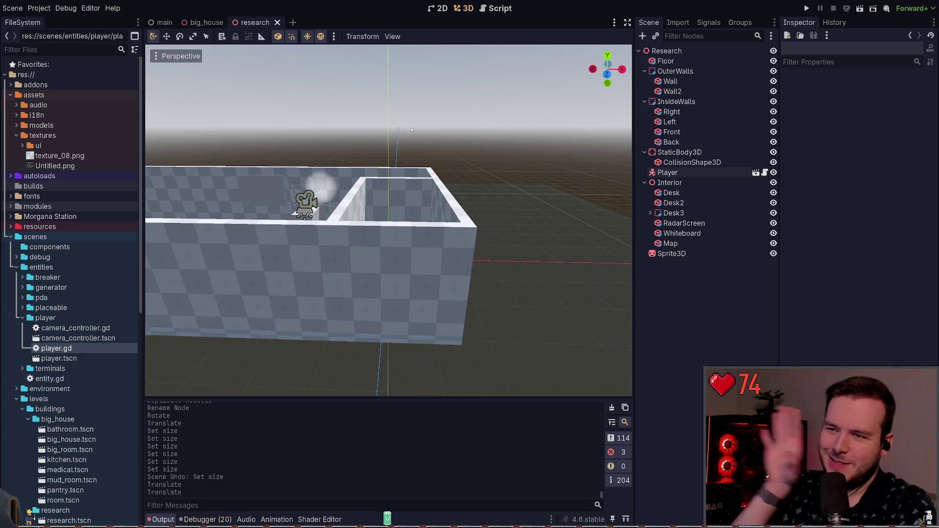
scroll(412, 129, down, 5)
scroll(417, 126, up, 3)
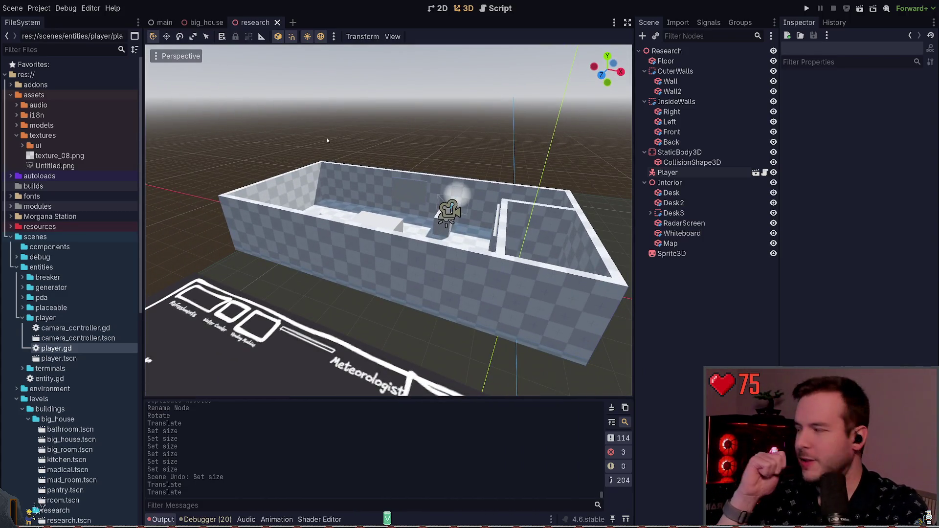
scroll(402, 167, up, 5)
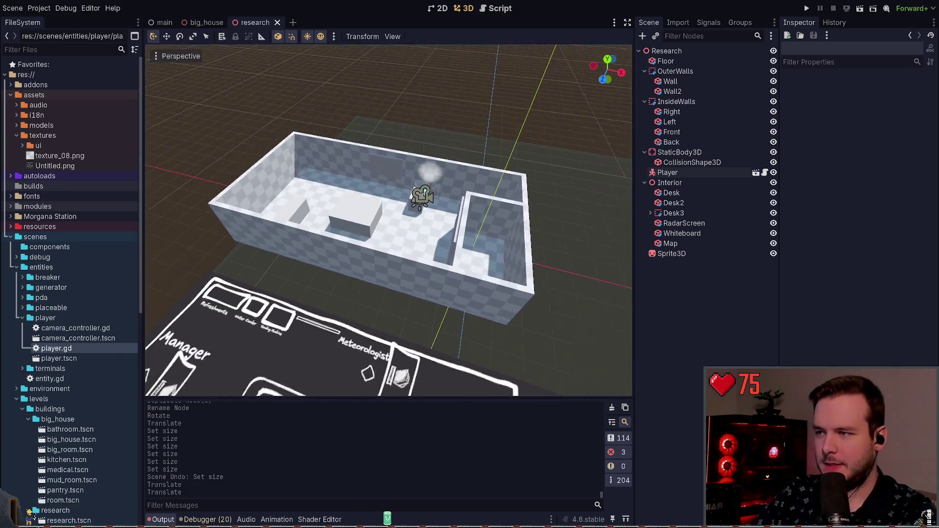
drag(402, 166, 404, 163)
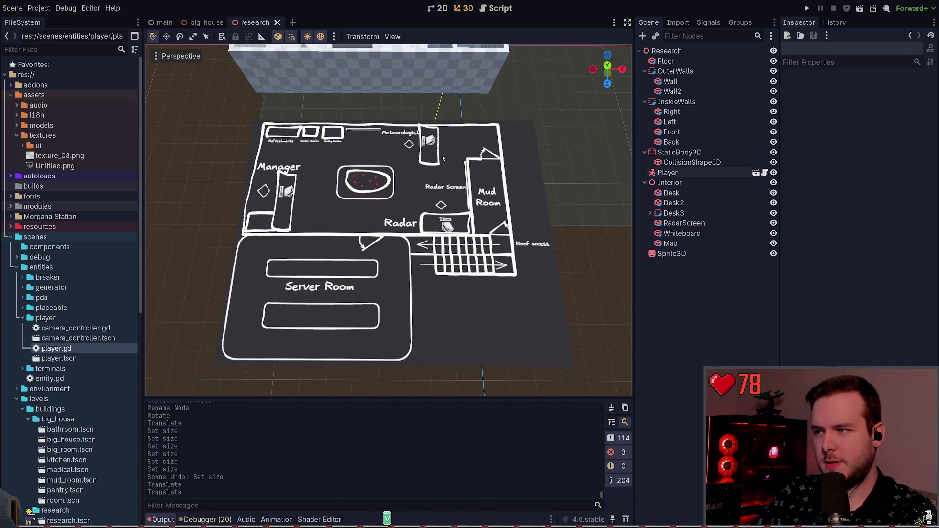
drag(404, 164, 404, 157)
scroll(404, 157, up, 4)
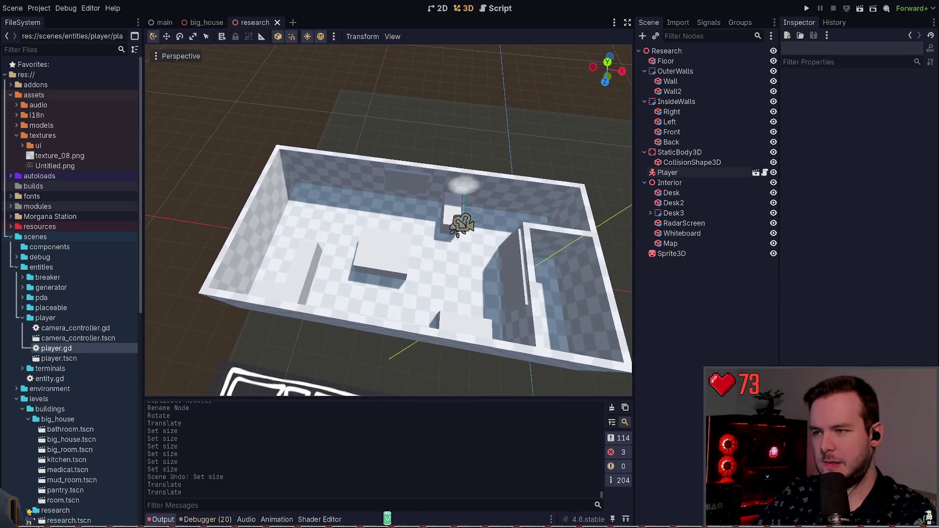
drag(404, 157, 374, 157)
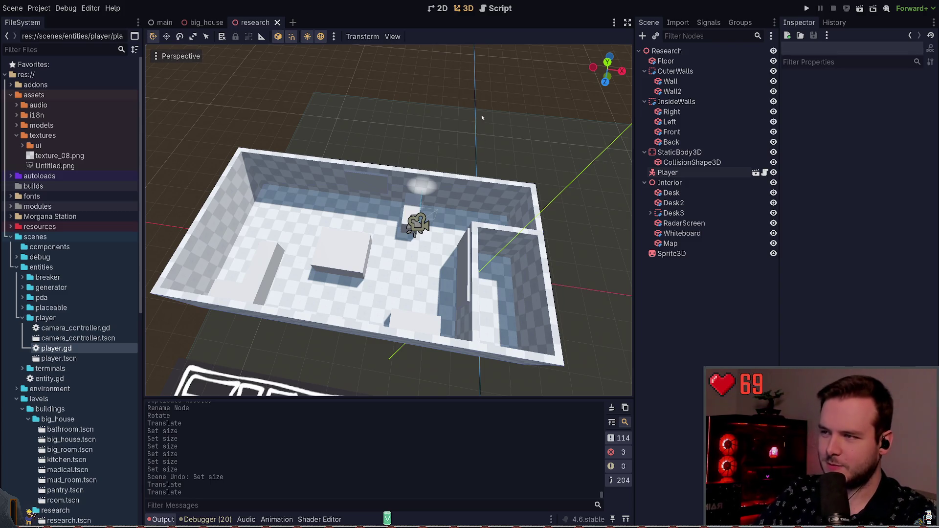
mouse_move(474, 86)
mouse_down()
mouse_move(440, 88)
mouse_move(440, 127)
mouse_move(460, 171)
mouse_move(515, 110)
mouse_up()
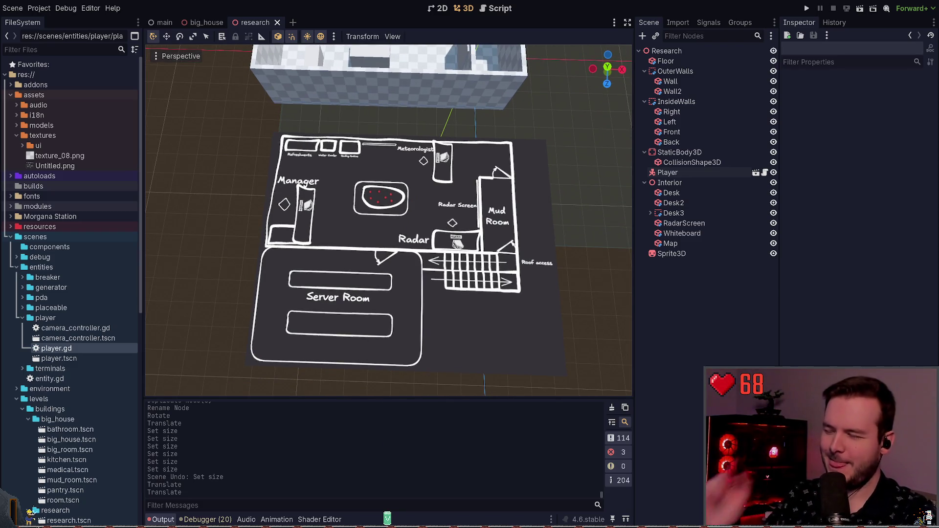
scroll(389, 220, up, 1)
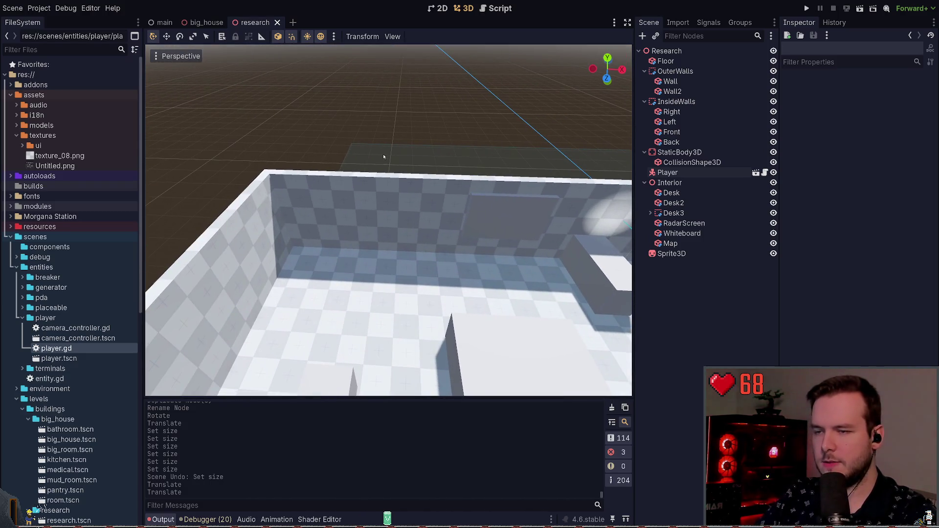
click(670, 183)
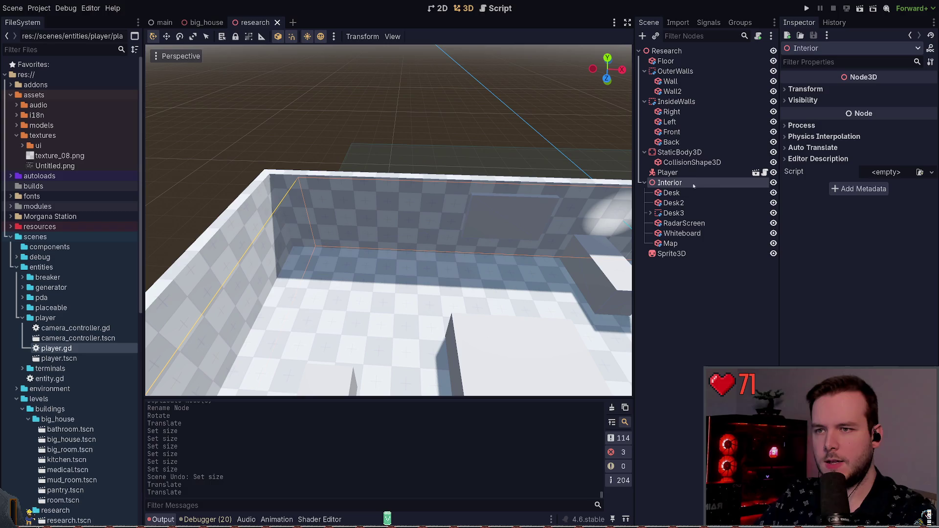
- Add a CSGBox3D under Interior and name it Refreshments
key(ctrl+a)
key(Return)
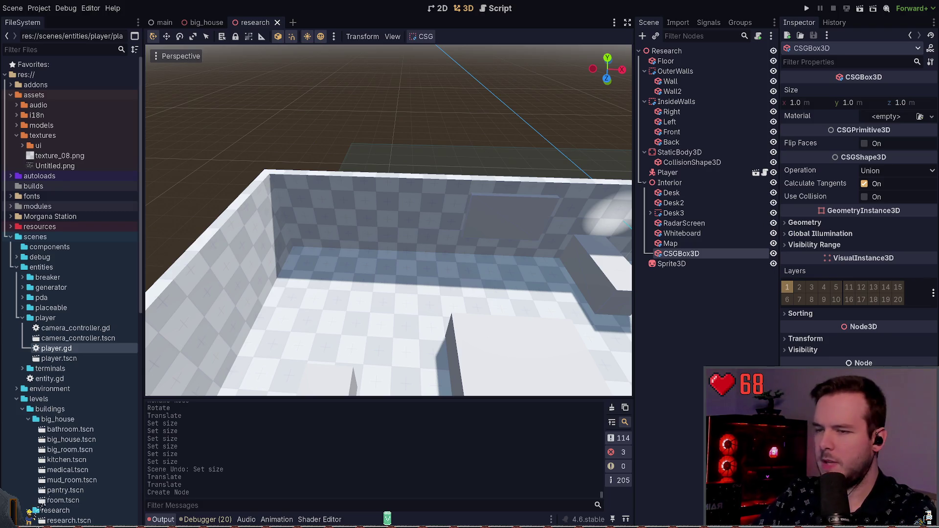
key(Return)
text(Refreshments)
key(f)
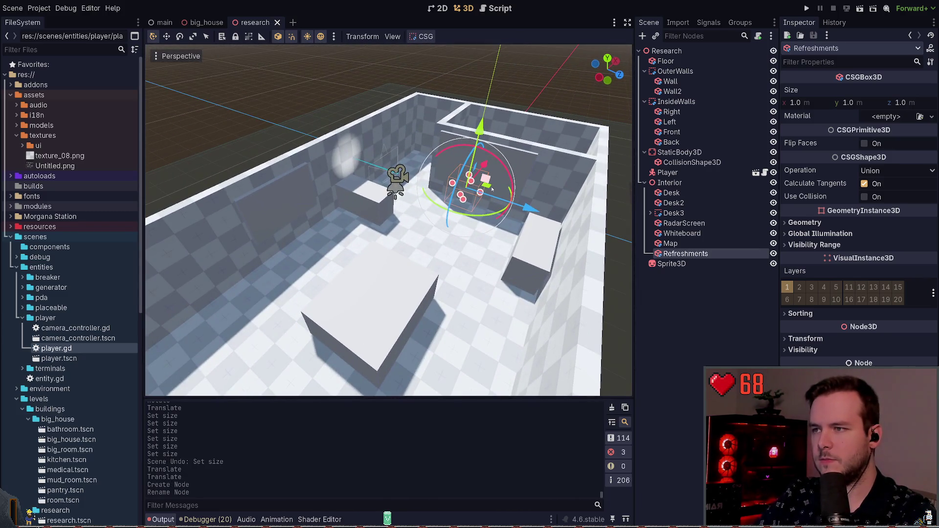
- Move the Refreshments box against the wall and set its height to 0.8 m
drag(492, 193, 200, 279)
key(f)
drag(432, 206, 349, 230)
key(f)
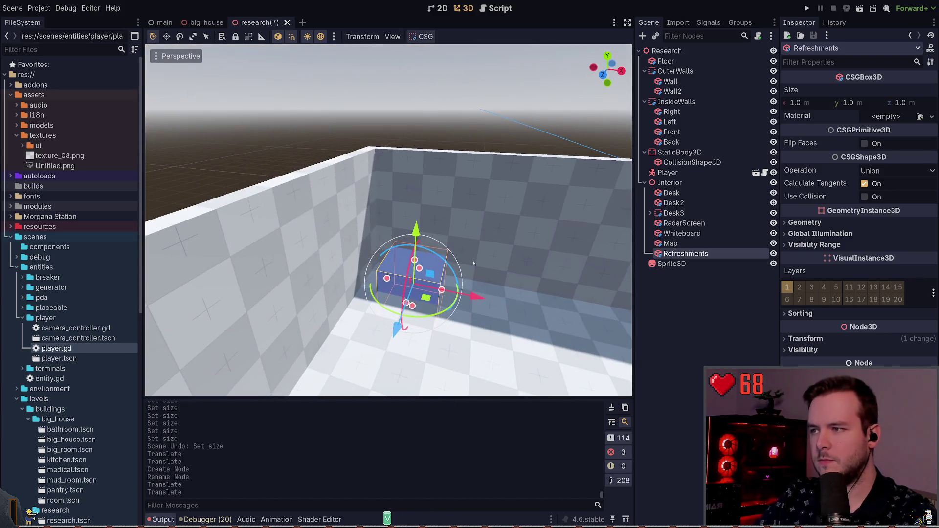
click(862, 102)
text(0.8)
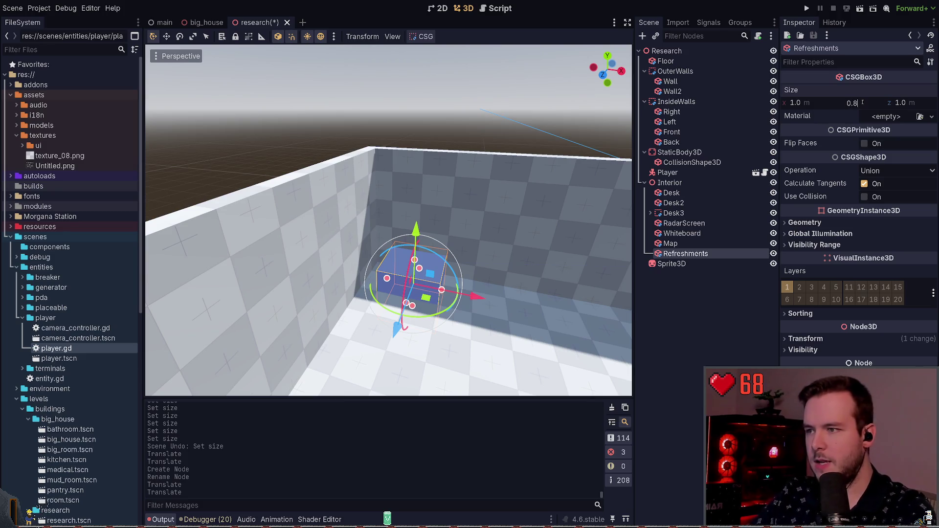
key(Return)
drag(415, 283, 406, 274)
- Compare Refreshments with the Desk, reselect it, and switch to the big_house scene
scroll(388, 220, down, 3)
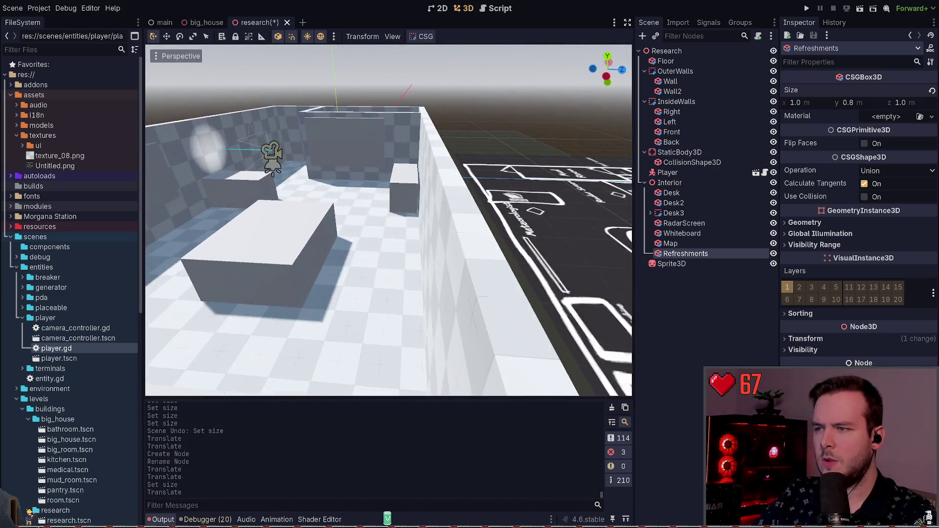
click(411, 228)
drag(410, 229, 501, 299)
click(291, 245)
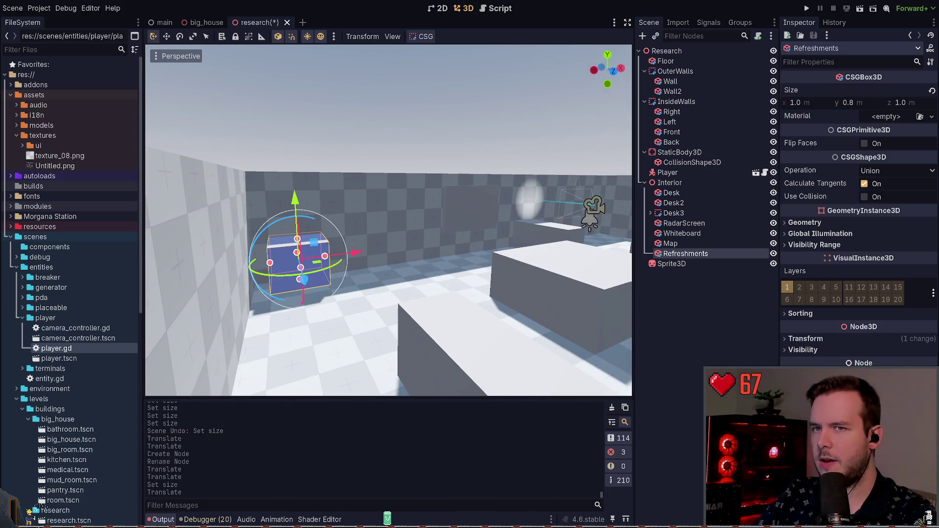
click(206, 22)
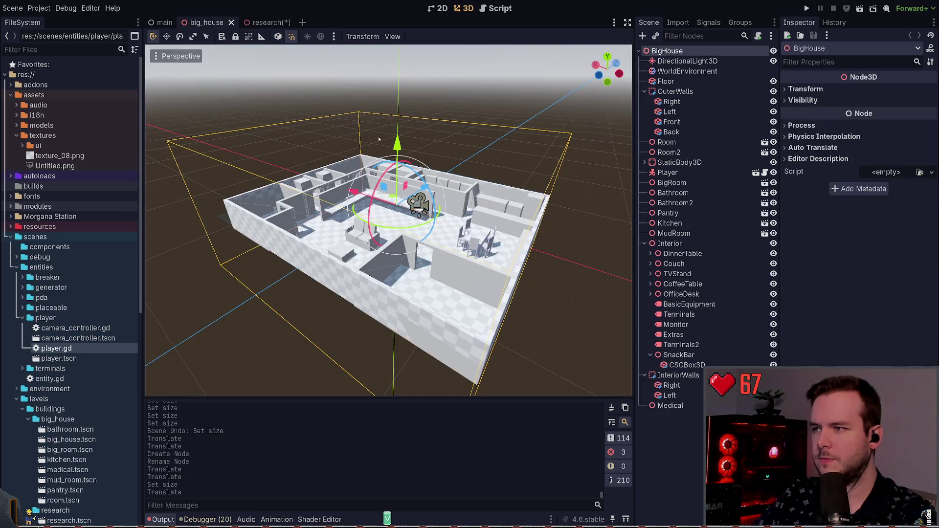
- Open the Kitchen scene from big_house, check the Counter's 1.2 m height, and return to research
click(487, 203)
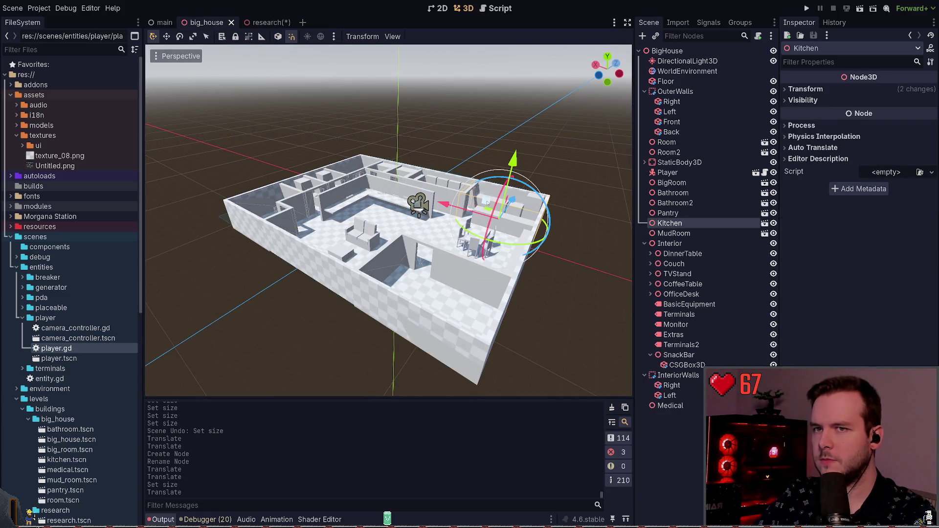
click(765, 223)
click(670, 111)
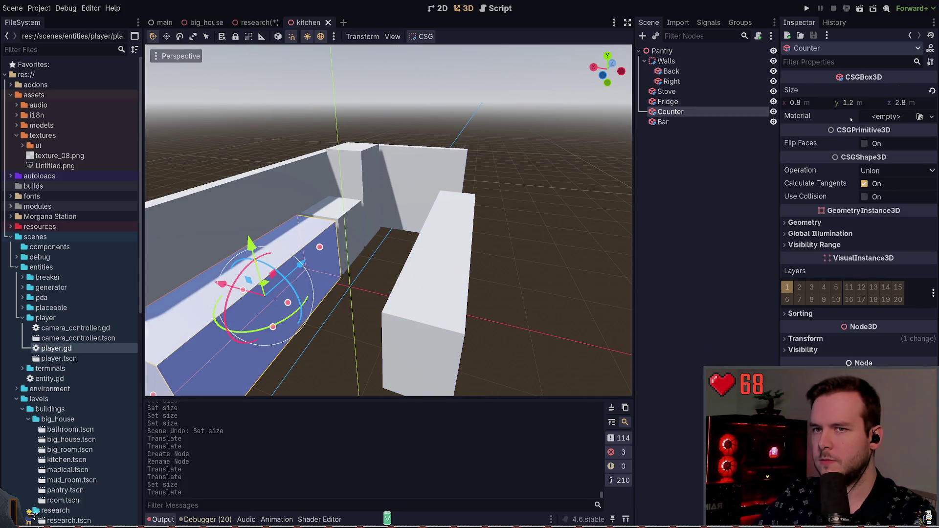
click(866, 104)
click(538, 158)
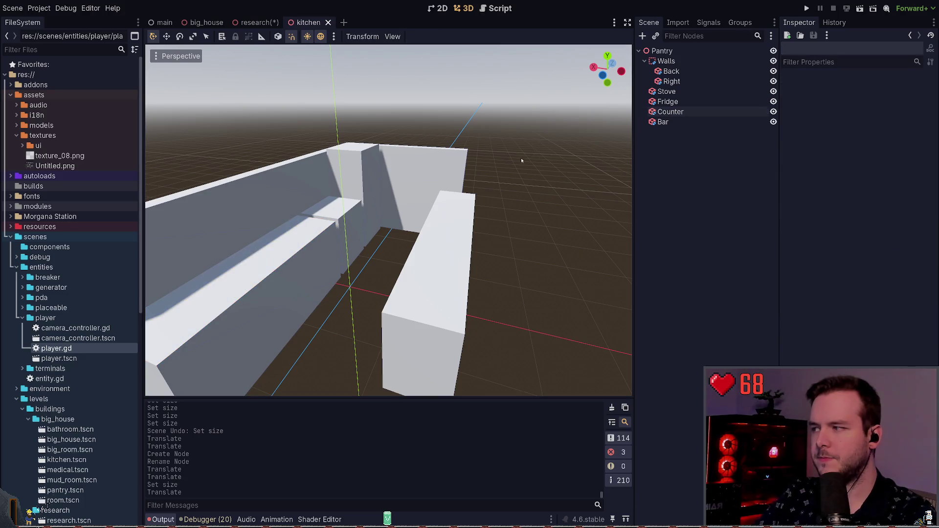
click(259, 22)
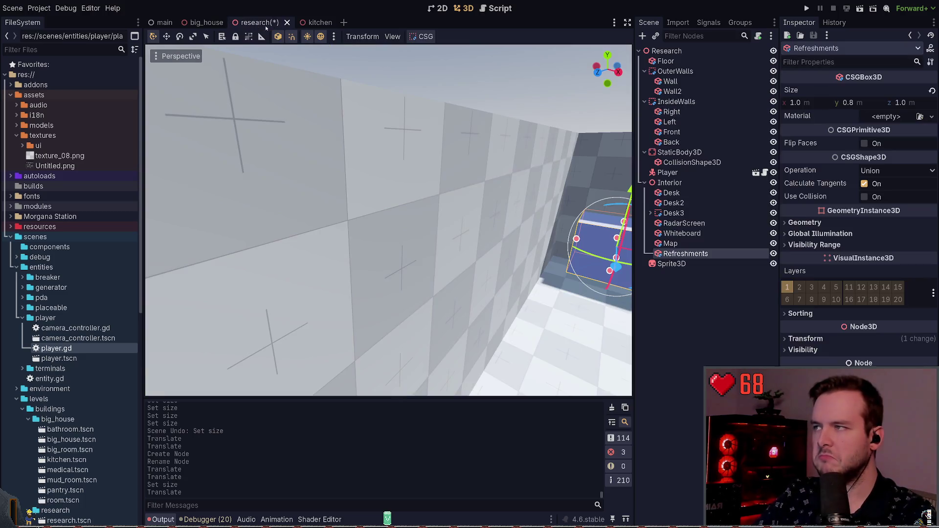
- Raise the Refreshments box height to 1.2 m and save the scene
key(f)
click(848, 103)
text(1.2)
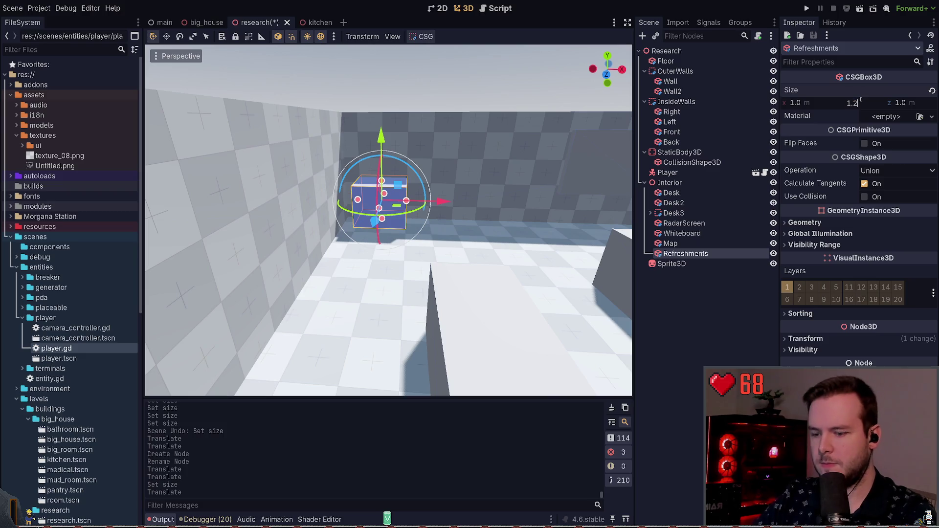
key(Return)
key(ctrl+s)
- Reposition the Refreshments box, narrow it to 2.2 m wide, save, and run the game
drag(381, 136, 382, 127)
mouse_move(446, 195)
mouse_down()
mouse_move(519, 199)
mouse_move(462, 198)
mouse_up()
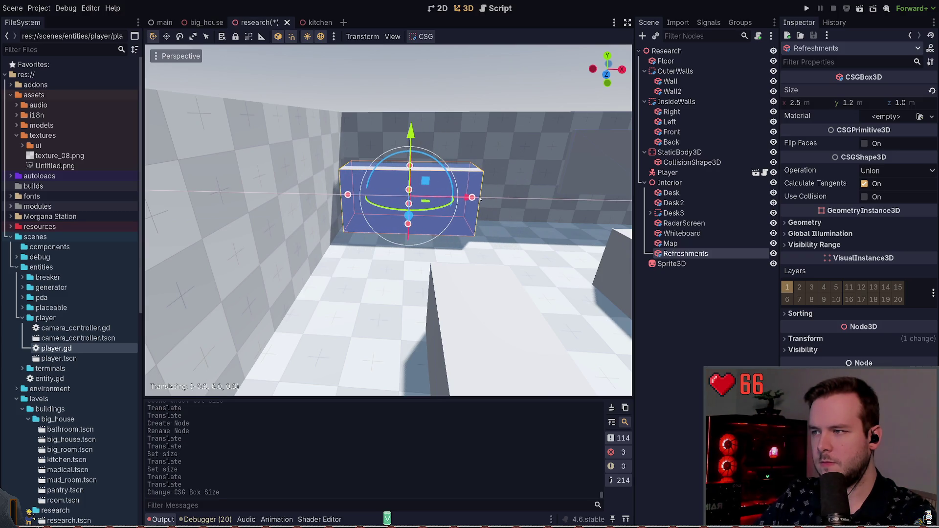
key(ctrl+s)
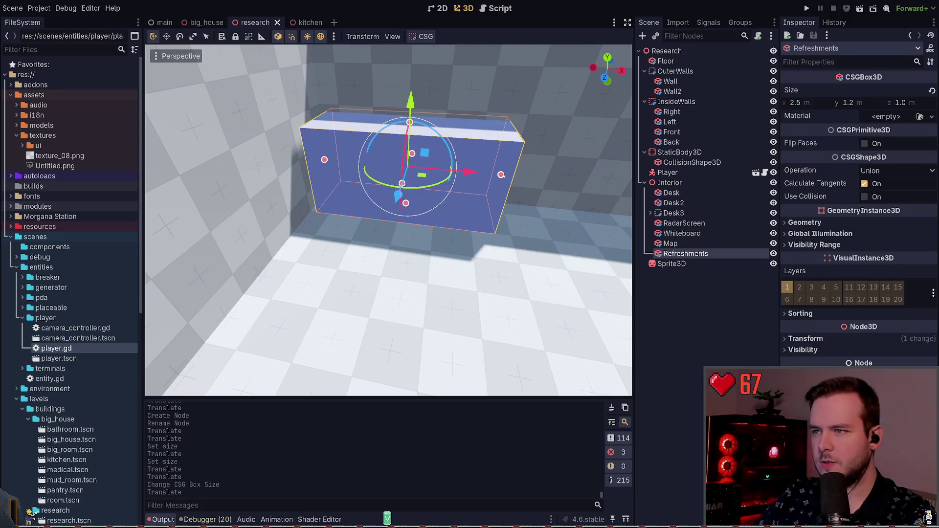
drag(501, 176, 487, 172)
key(ctrl+s)
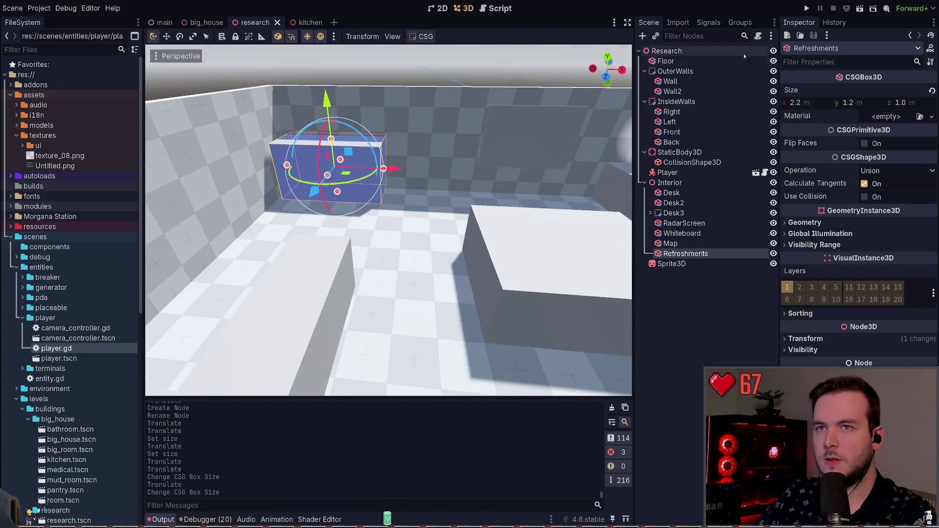
scroll(401, 111, down, 3)
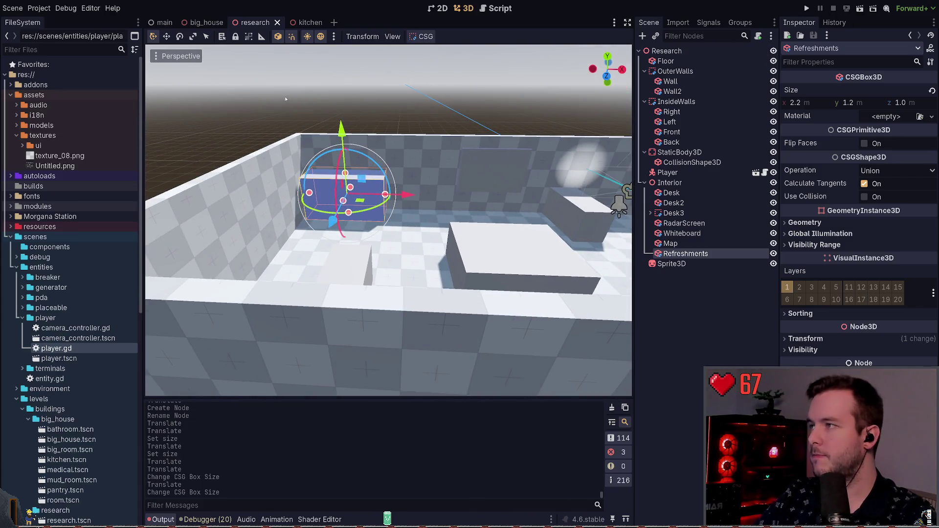
key(F6)
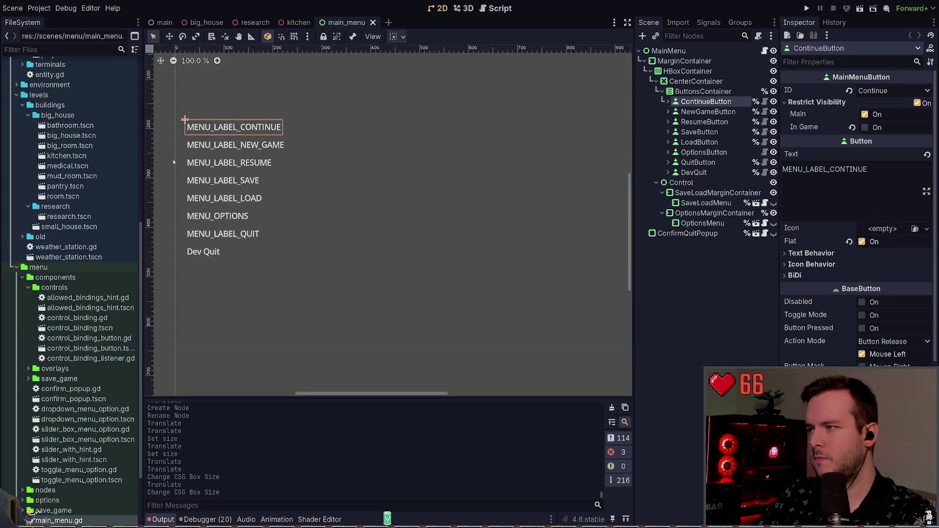
- Look over the main menu script, then close it and go to game.gd
click(765, 51)
scroll(406, 247, up, 10)
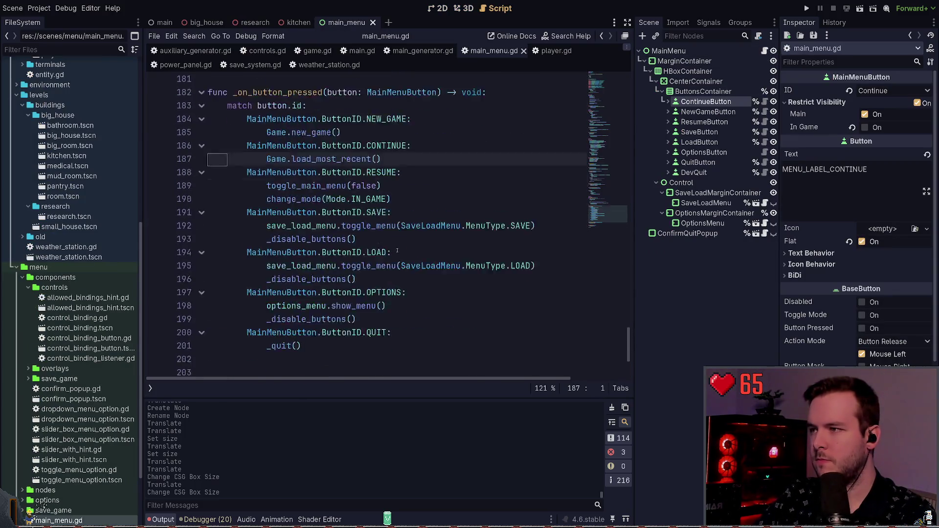
scroll(406, 247, up, 20)
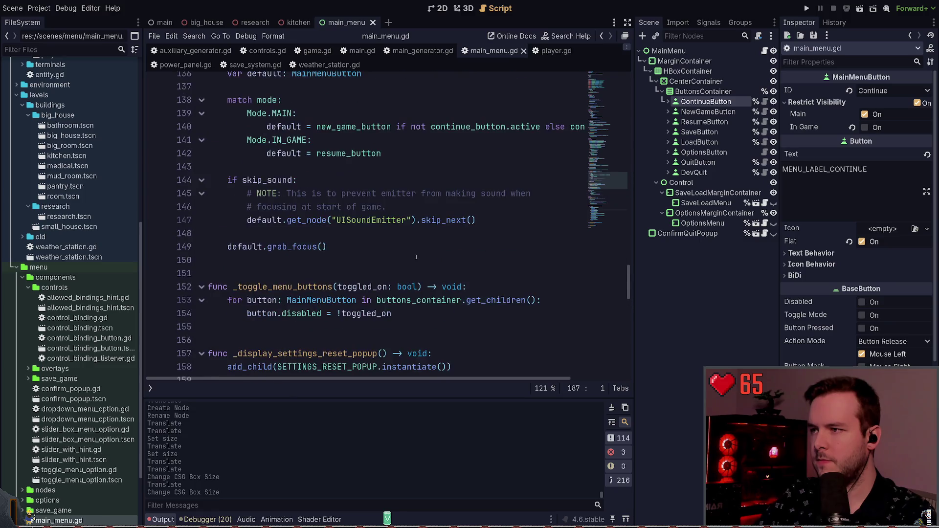
scroll(427, 257, up, 7)
scroll(427, 258, down, 5)
scroll(427, 258, up, 15)
scroll(591, 146, up, 15)
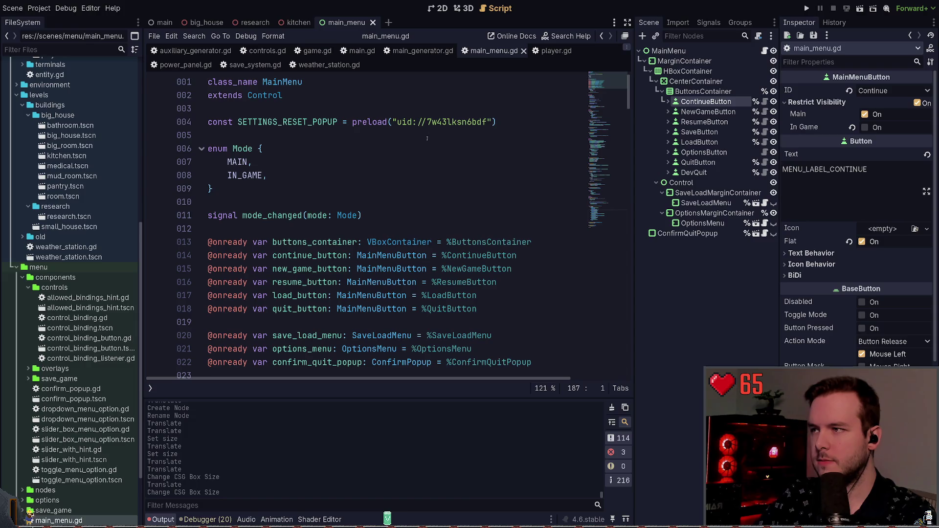
scroll(524, 121, down, 12)
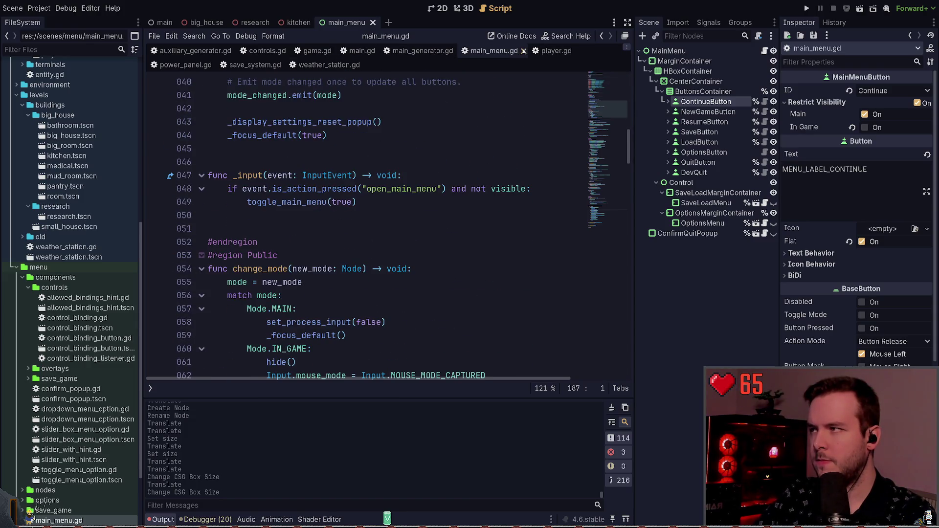
key(ctrl+w)
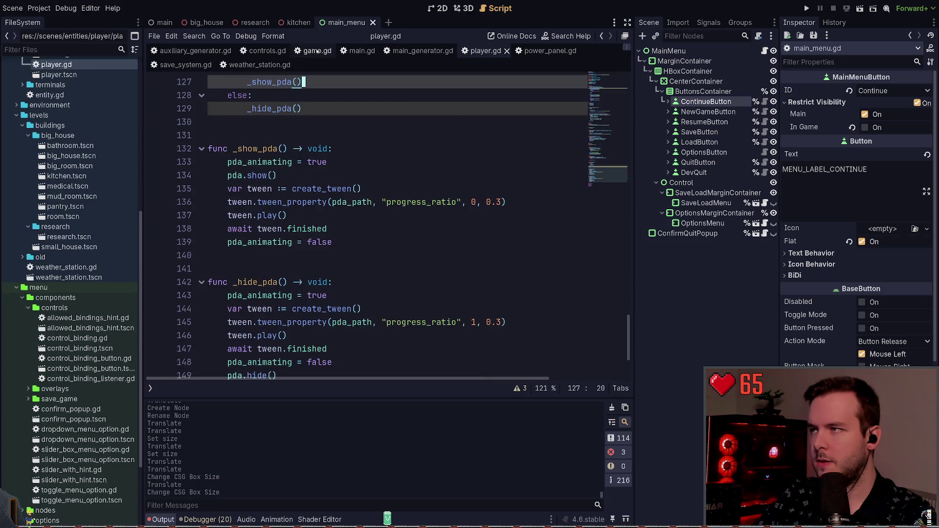
click(317, 51)
- Duplicate the WEATHER_STATION preload line and drop research.tscn's reference into the copy
click(495, 123)
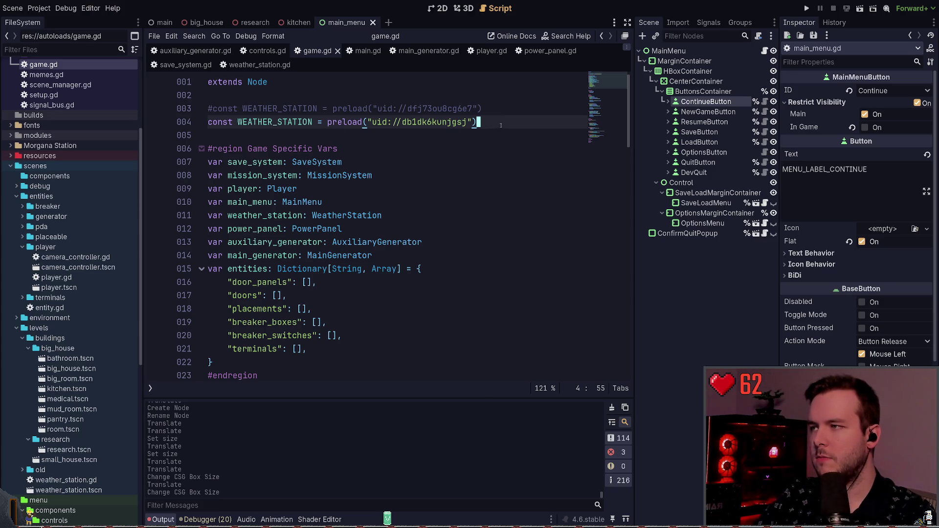
key(ctrl+shift+d)
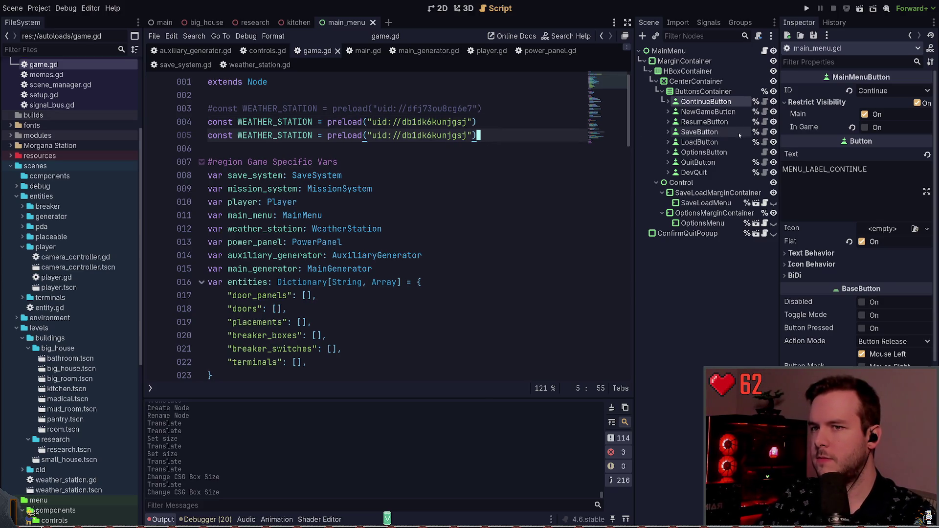
click(255, 22)
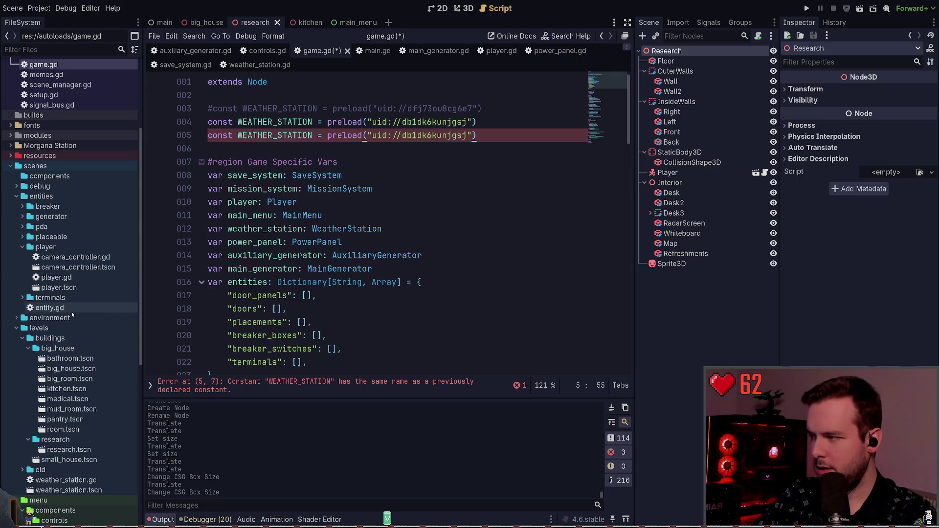
scroll(79, 318, down, 5)
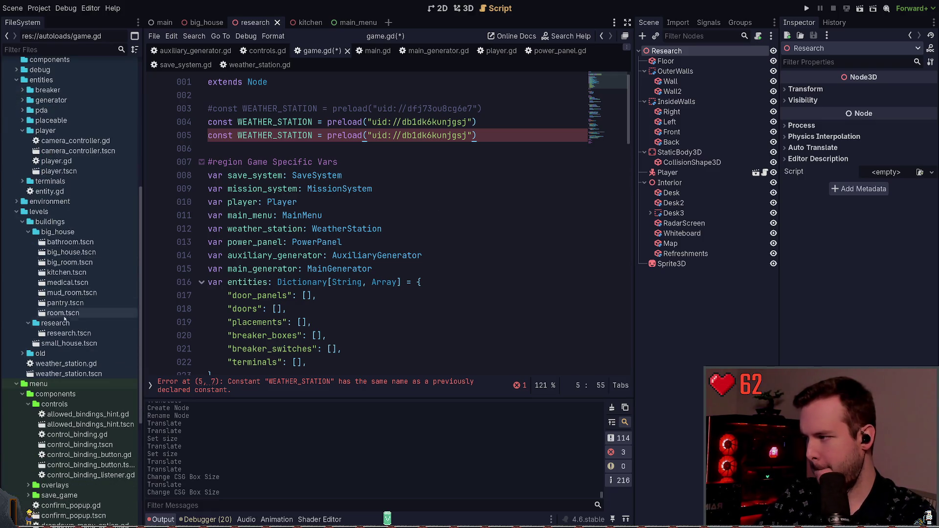
click(77, 334)
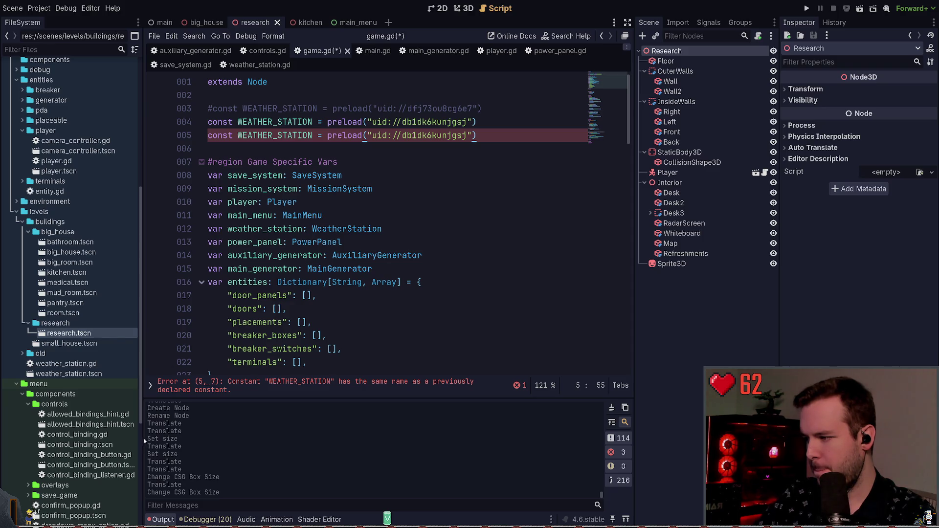
key(Down)
key(Down)
drag(469, 135, 373, 135)
- Comment out the old WEATHER_STATION preload, save, and run the project
text(uid://bt2p03atcra01)
click(494, 125)
key(ctrl+k)
key(ctrl+s)
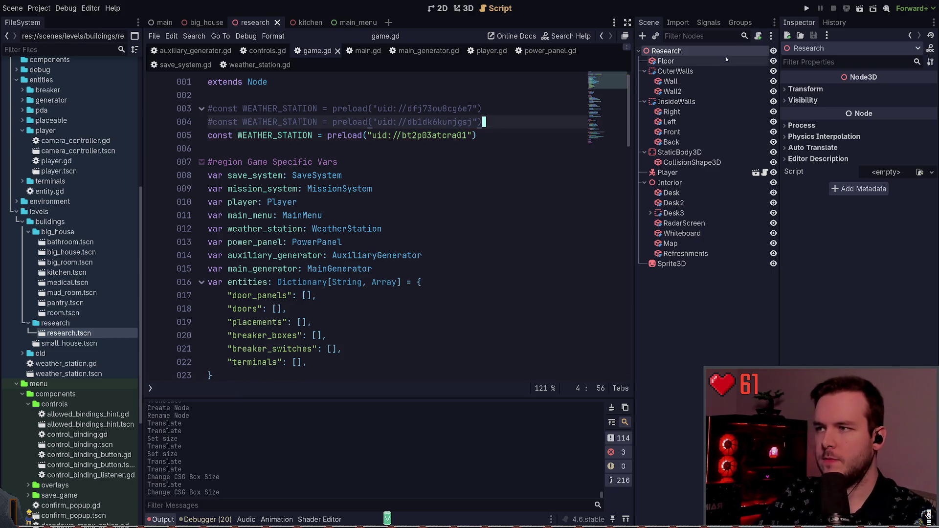
key(F5)
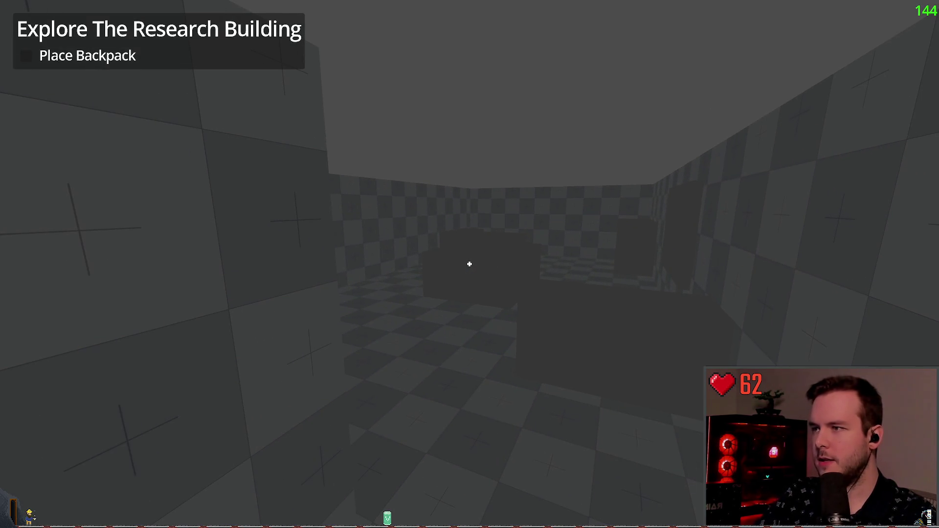
- Stop the game, add the preview environment and sun to the research scene, and rerun
key(F8)
key(ctrl+F2)
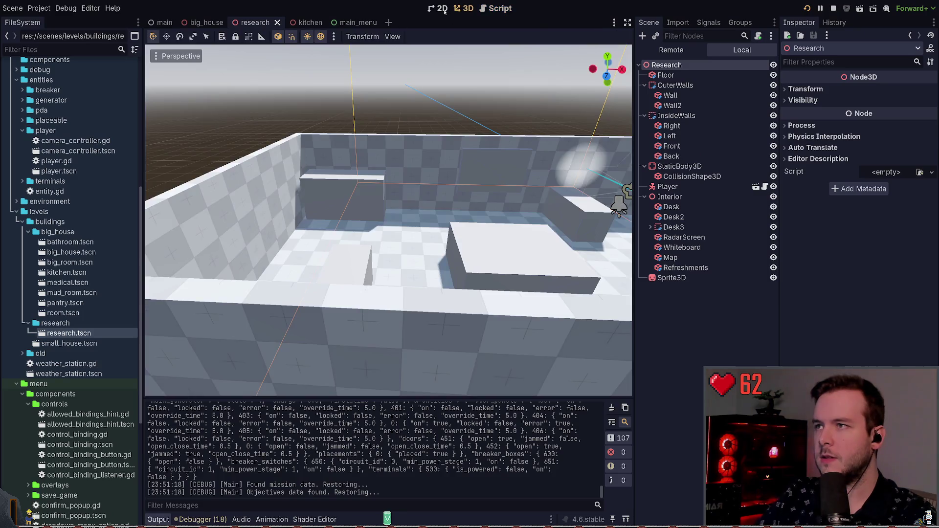
click(442, 8)
key(ctrl+F2)
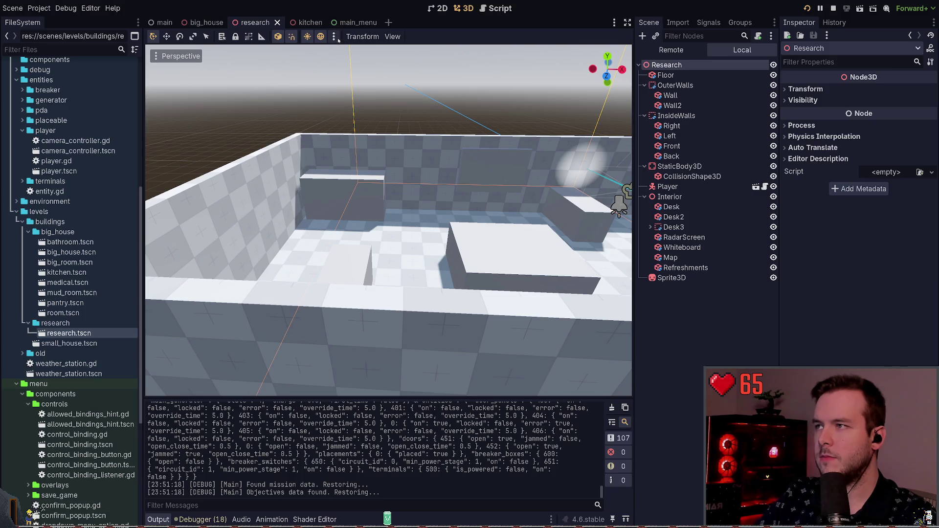
click(361, 259)
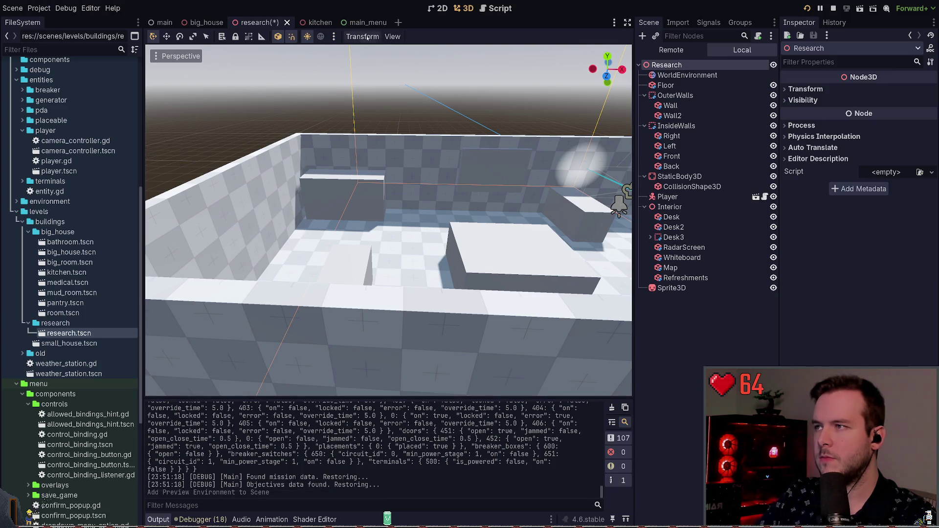
click(296, 254)
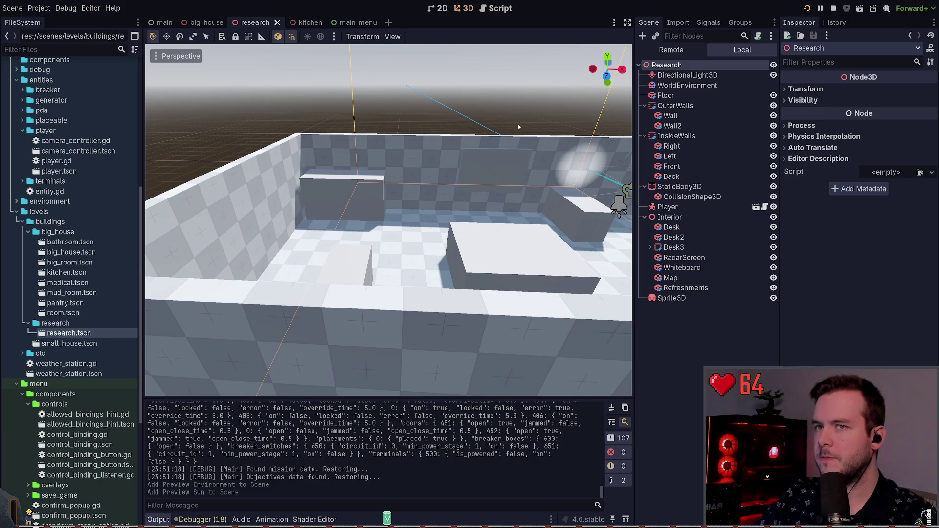
key(F5)
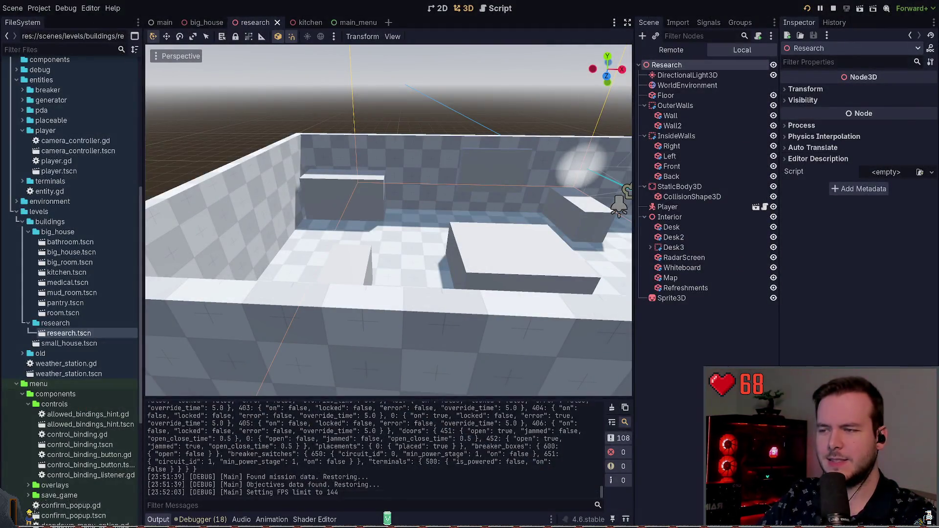
- Jump in the running game to look over the Refreshments box
key(alt+Tab)
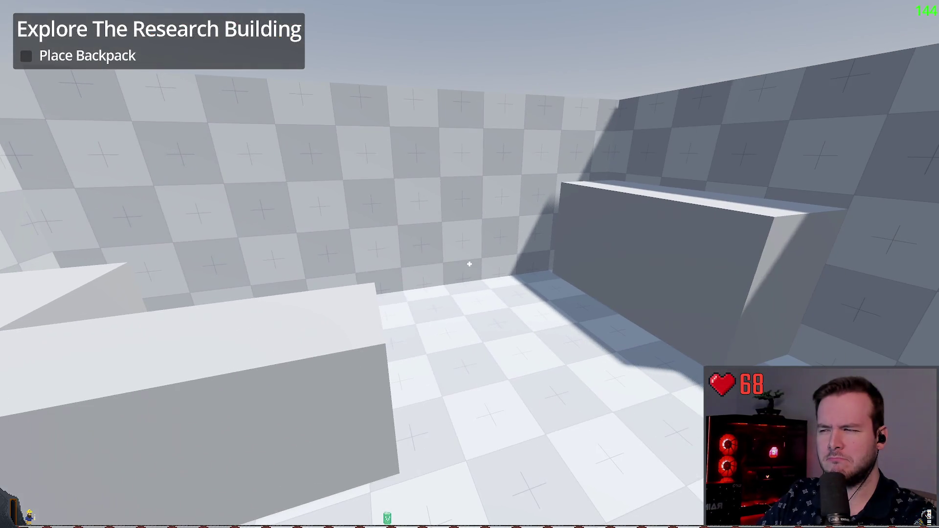
key(space)
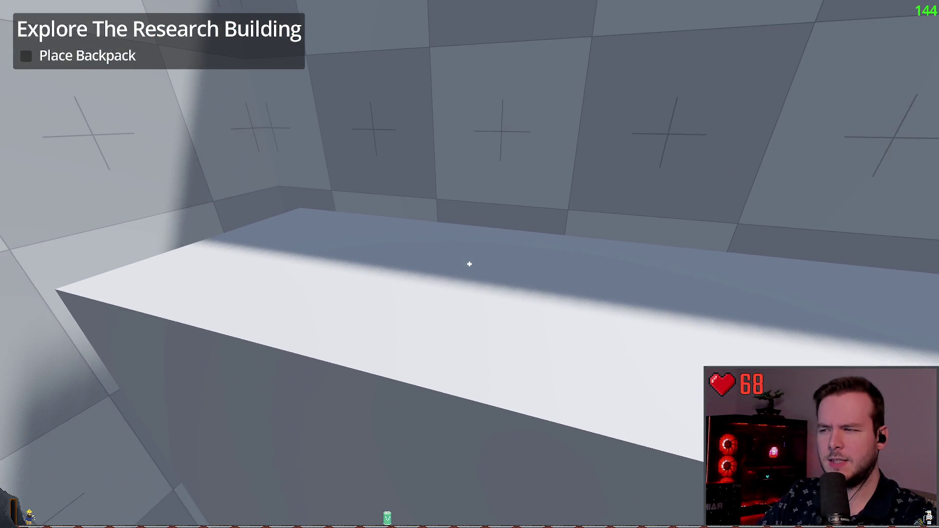
key(alt+Tab)
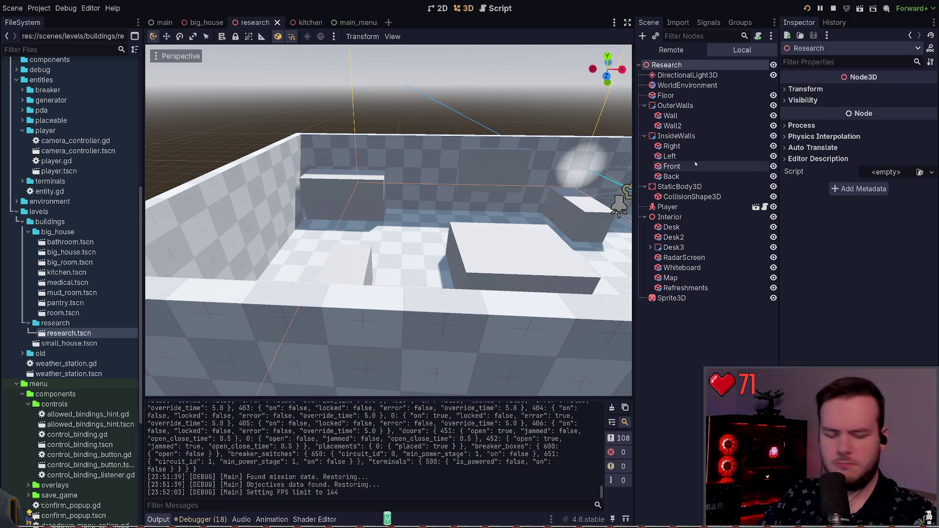
- Set the Refreshments box height to 1.0 m and lower it slightly
click(318, 201)
click(849, 103)
text(1)
key(Return)
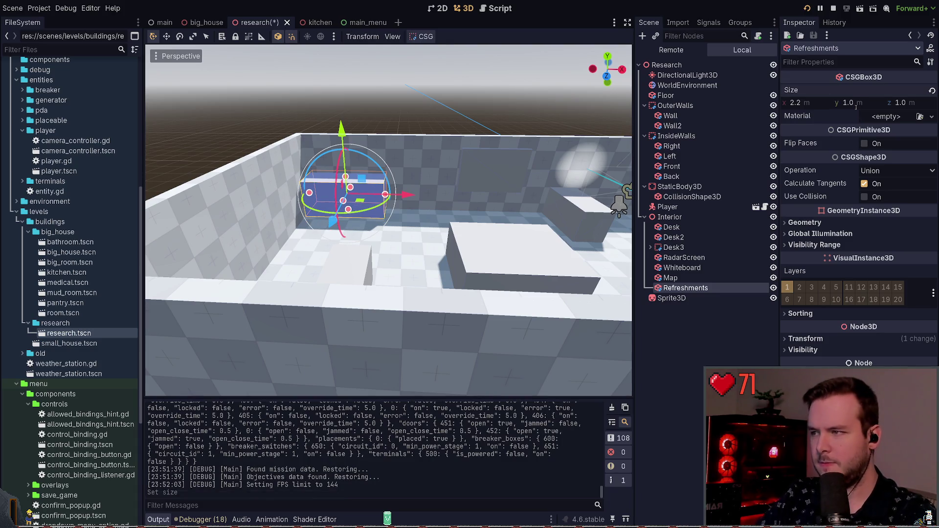
drag(349, 129, 349, 134)
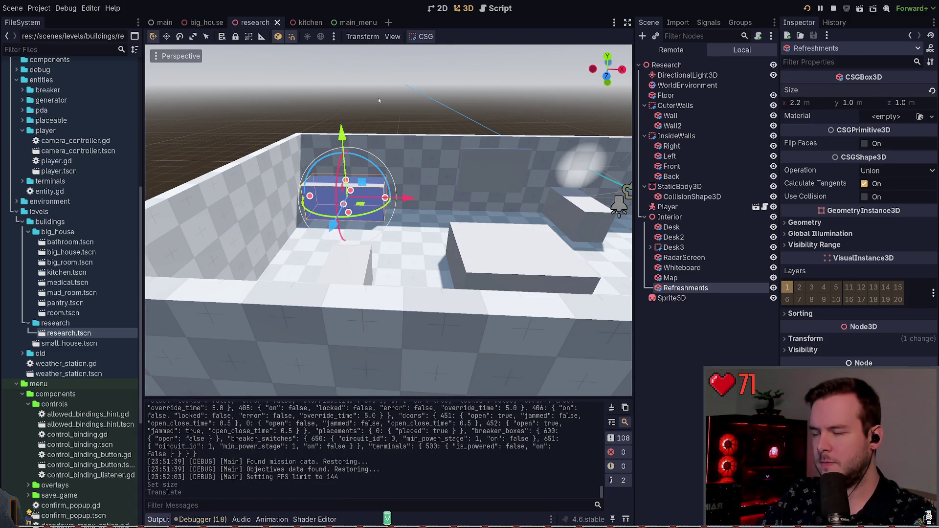
- Walk toward and around the Refreshments box in the running game to inspect it
key(alt+Tab)
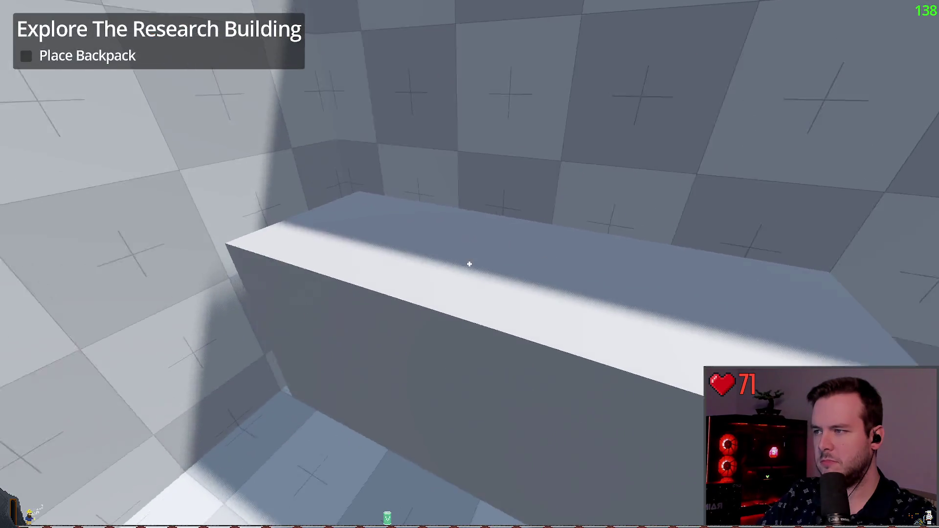
key(w)
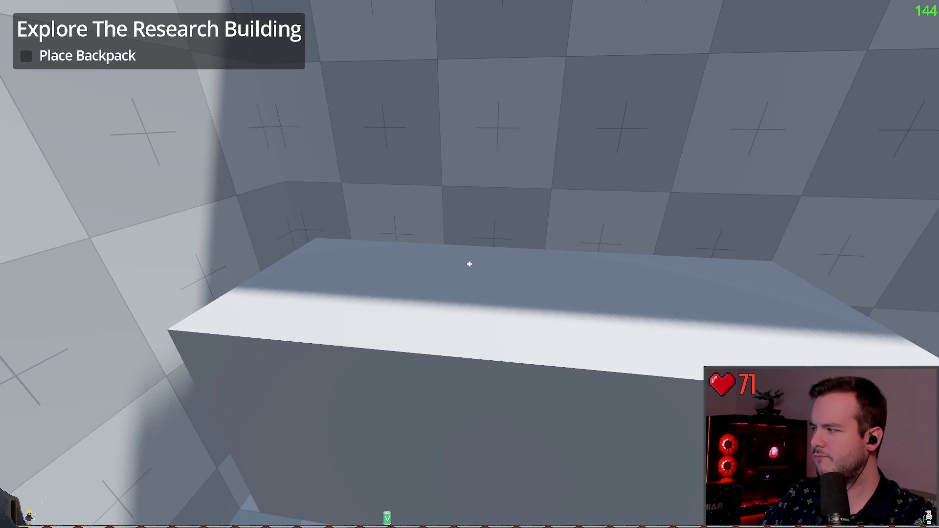
key(s)
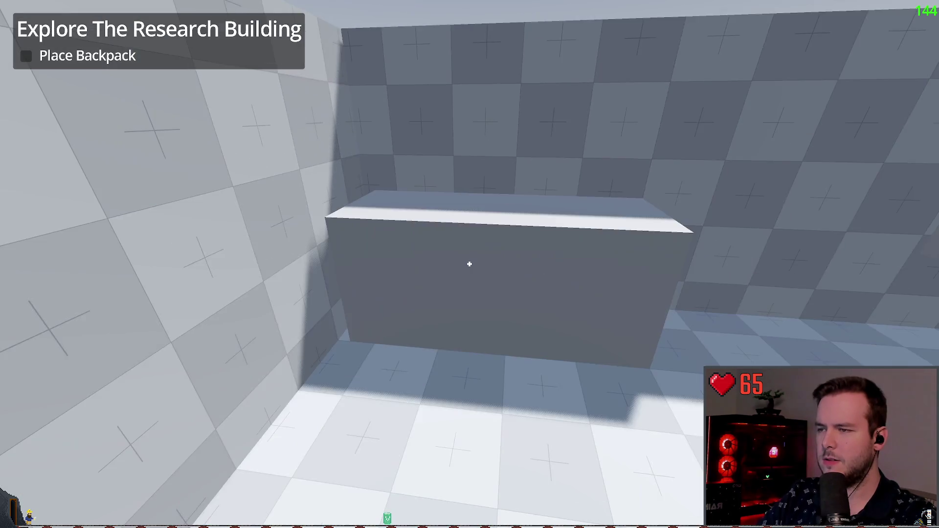
key(w)
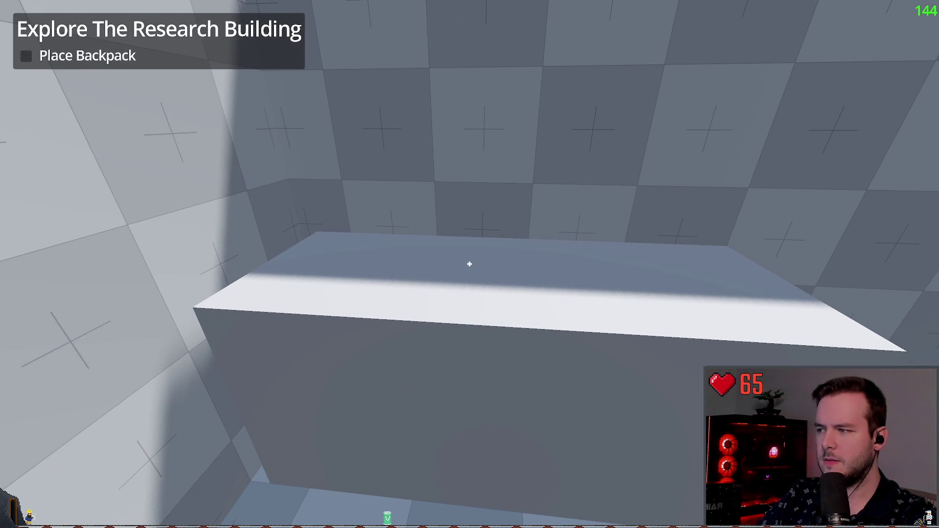
key(s)
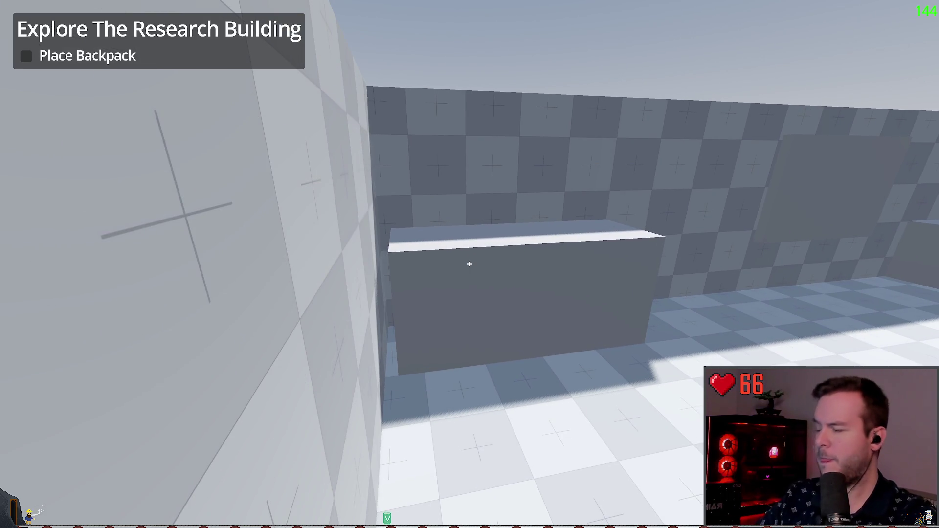
key(w)
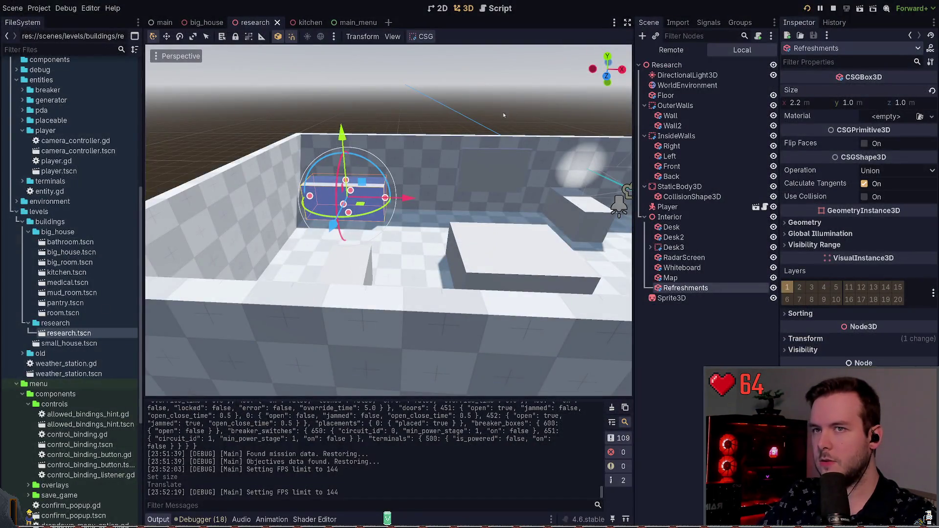
scroll(481, 266, up, 6)
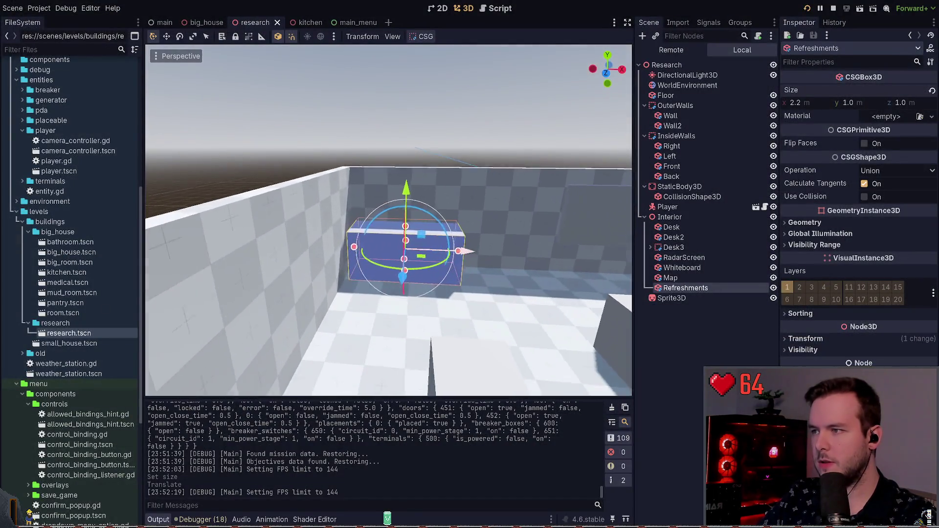
- Shift the Refreshments box along Z, trying a 0.8 height and then undoing it
drag(482, 263, 335, 285)
key(ctrl+z)
drag(288, 294, 282, 295)
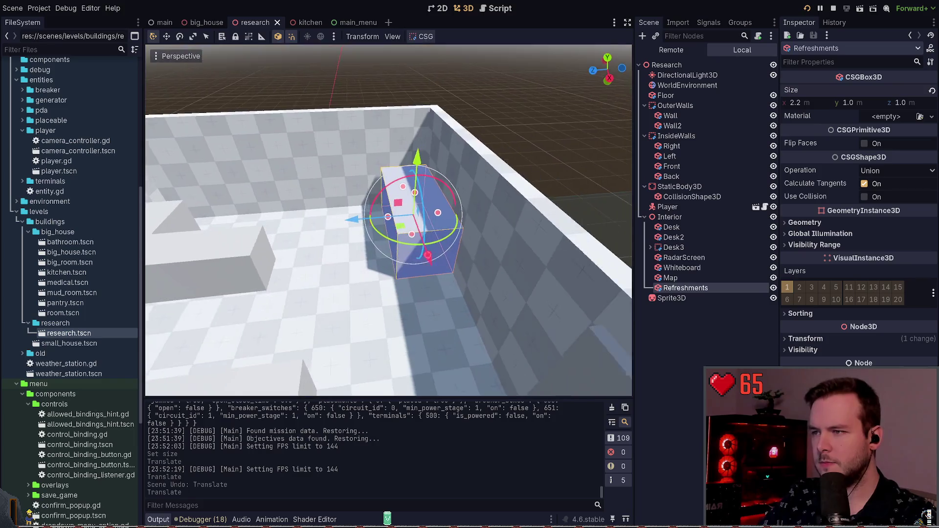
click(859, 103)
text(0.8)
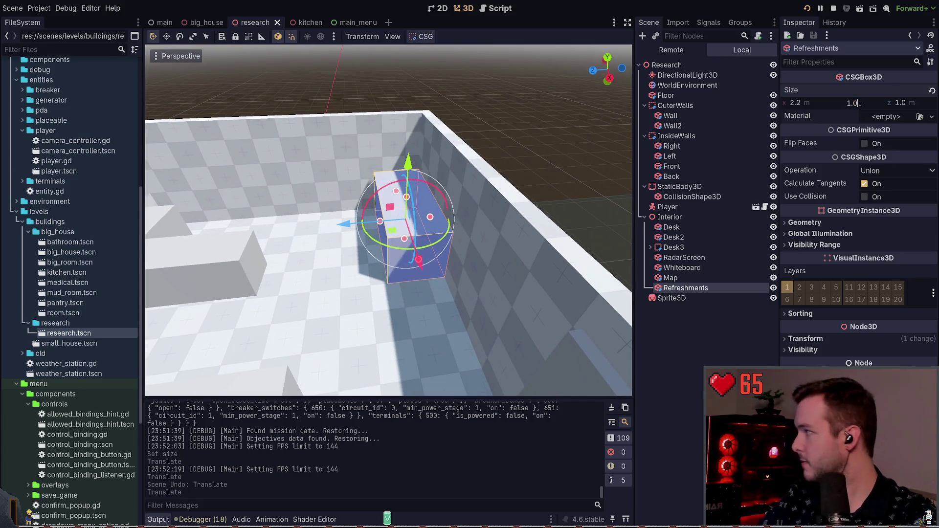
key(Return)
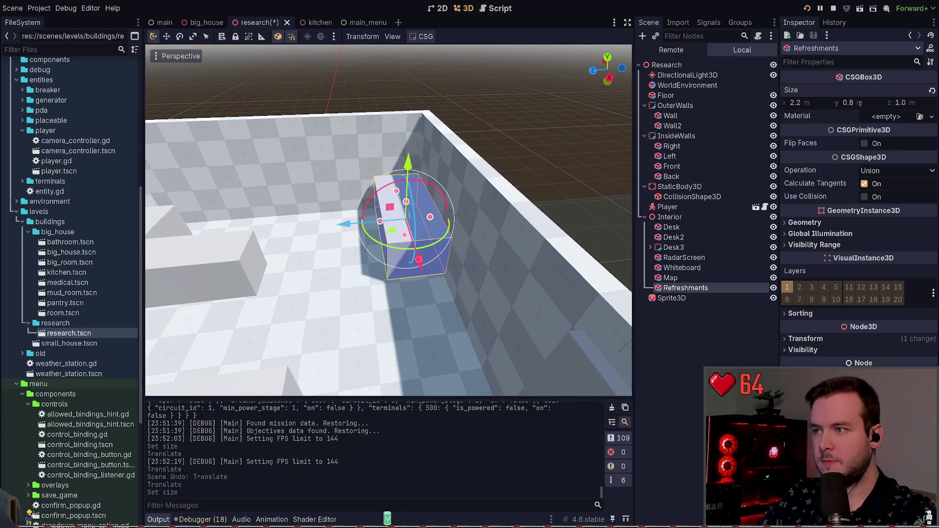
key(ctrl+z)
- Reduce the Refreshments box depth to 0.8 m, save, and run the current scene
drag(380, 221, 390, 221)
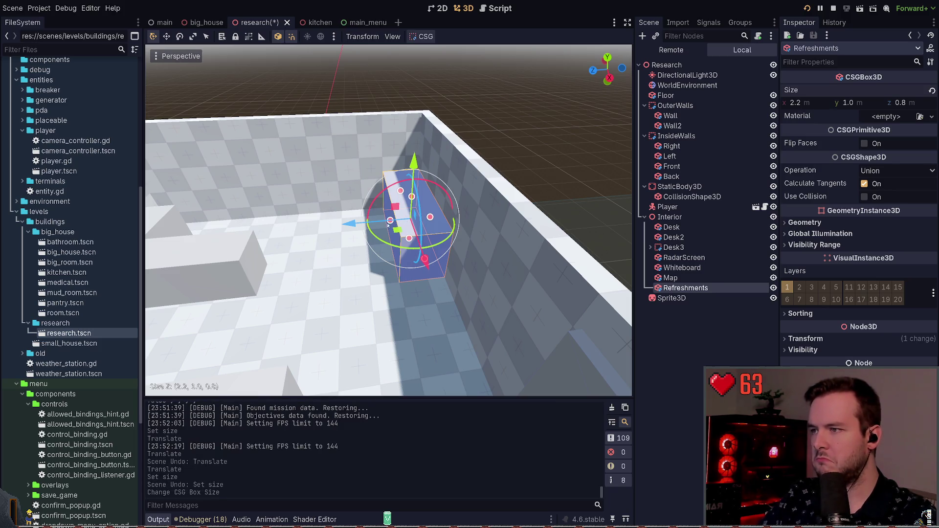
key(ctrl+s)
drag(527, 146, 526, 142)
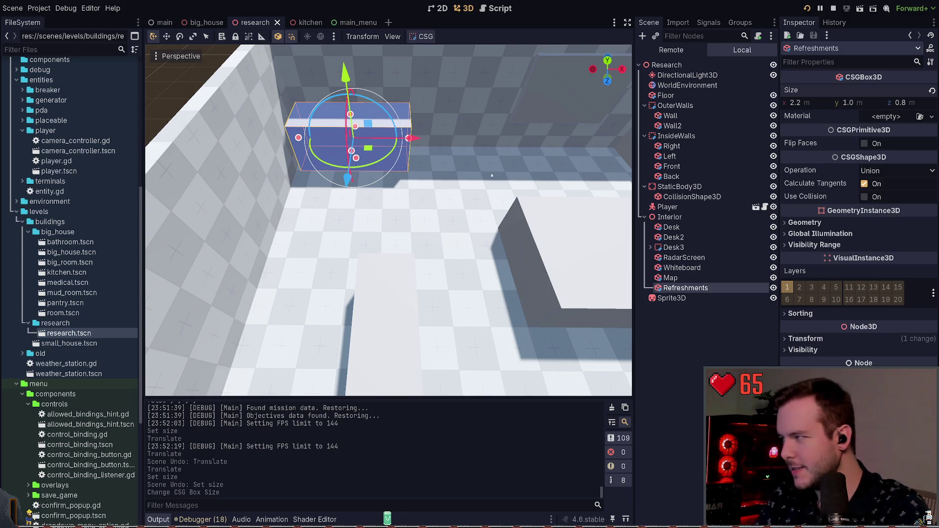
scroll(526, 187, down, 3)
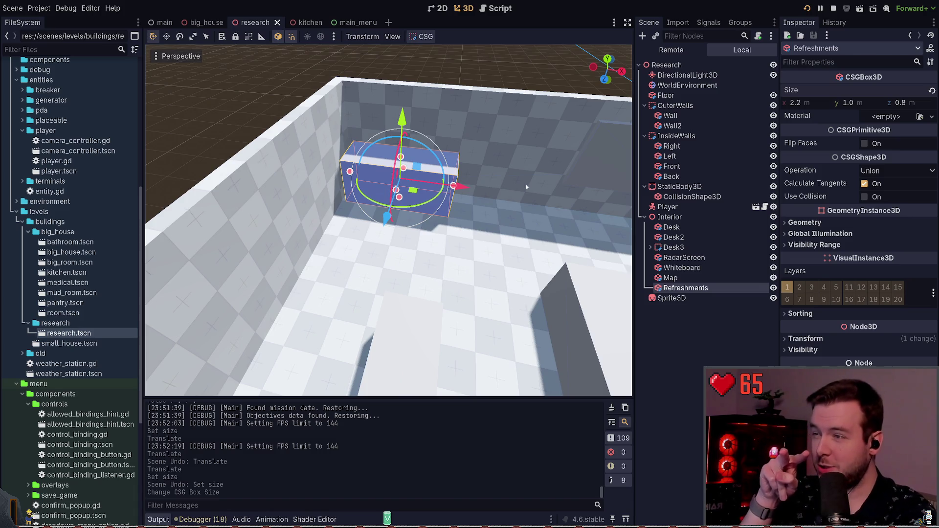
click(809, 13)
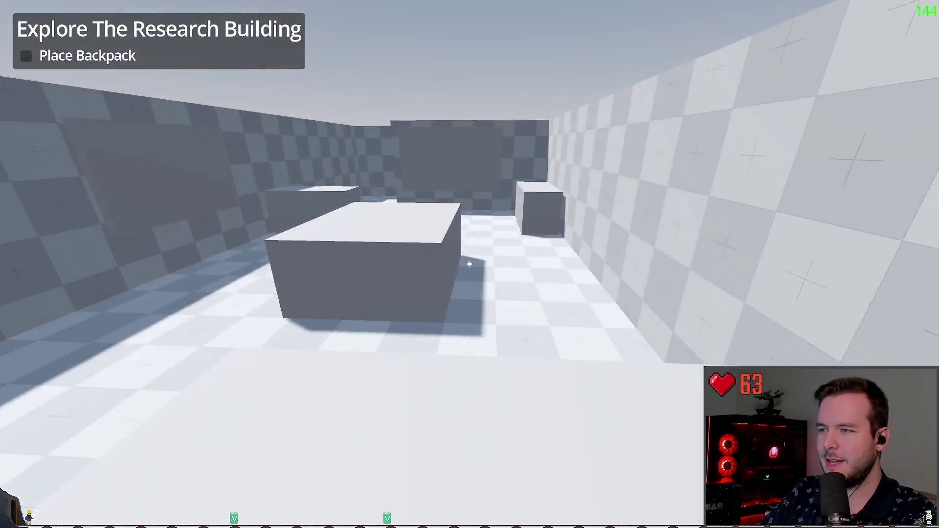
- Quit the running game from its pause menu and duplicate the Refreshments box
mouse_move(469, 264)
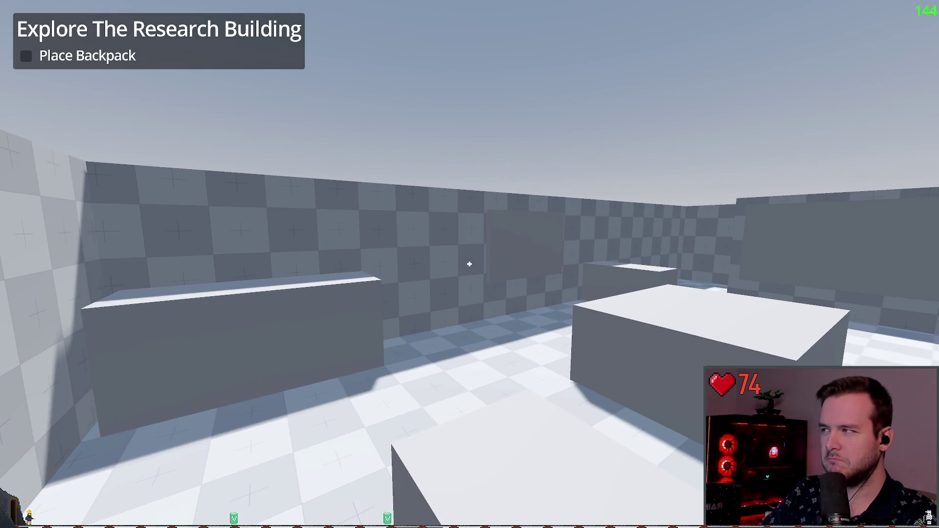
key(Escape)
click(46, 333)
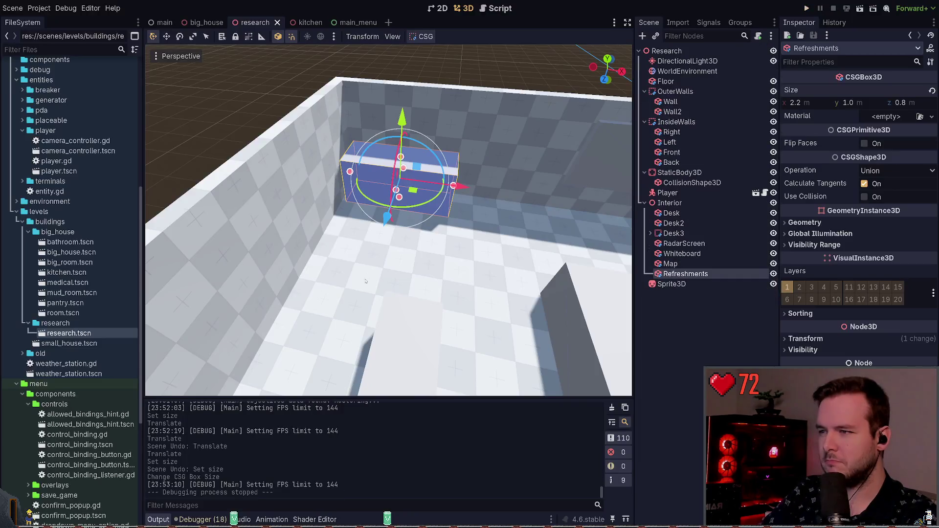
click(512, 70)
click(371, 236)
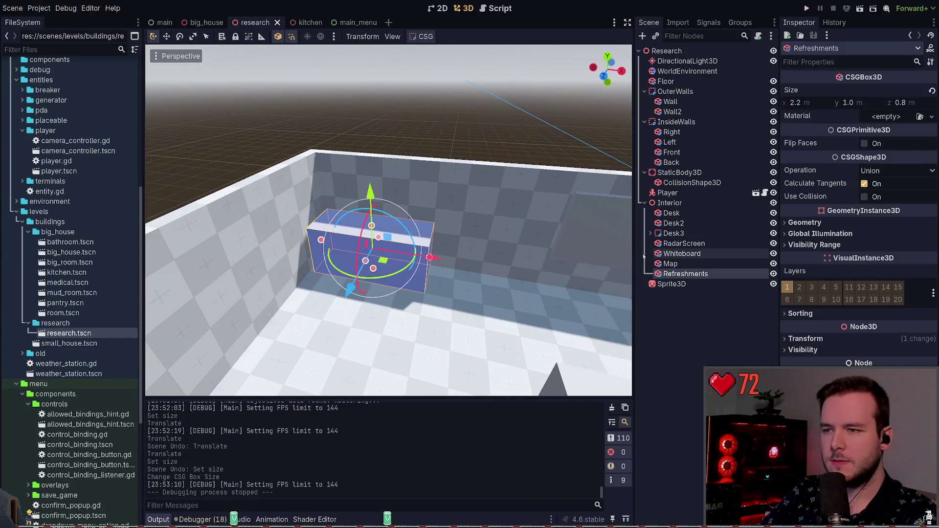
key(ctrl+d)
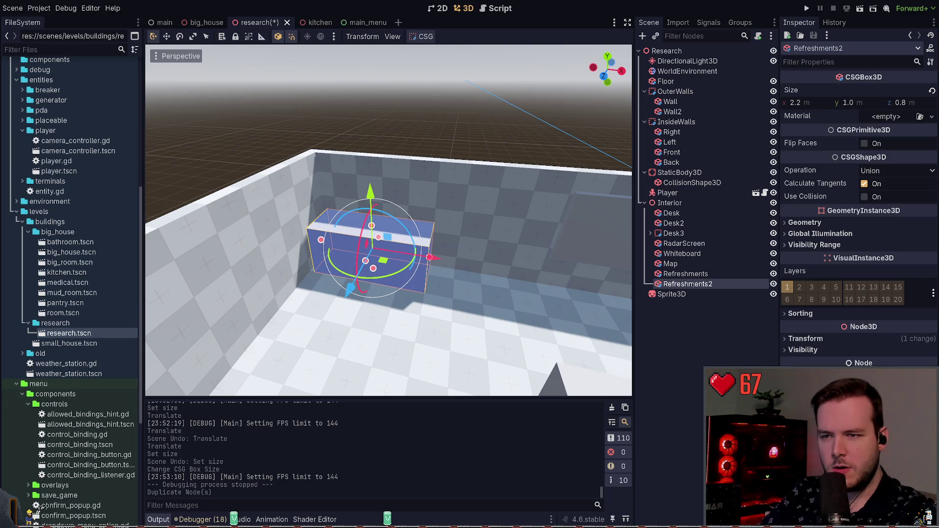
- Rename the duplicated box to WaterReservoir, fixing the misspellings, and save the scene
text(WaterResephoir)
key(Return)
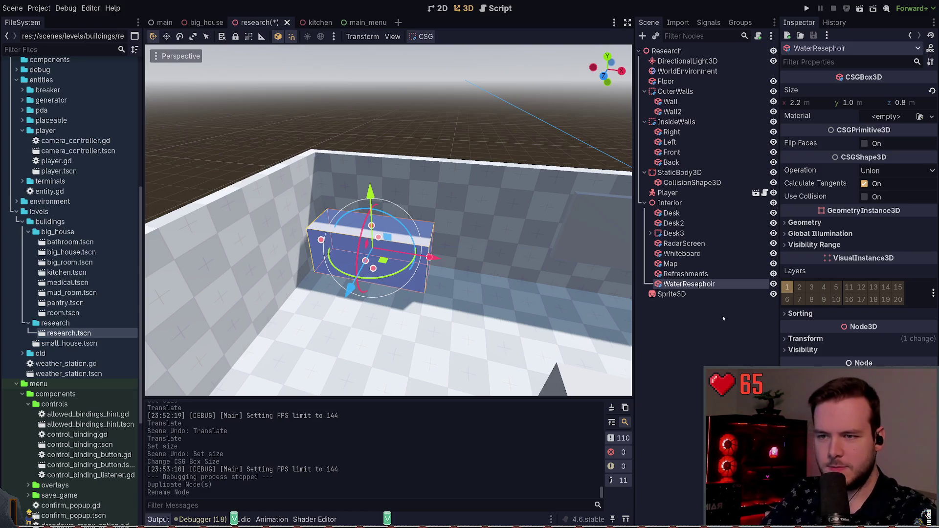
key(BackSpace)
key(BackSpace)
text(v)
key(Return)
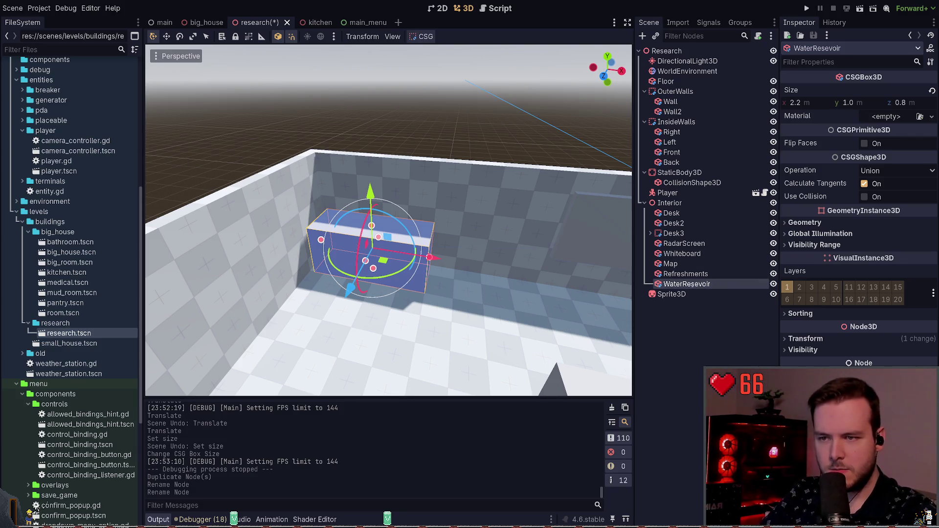
click(694, 283)
text(r)
key(Return)
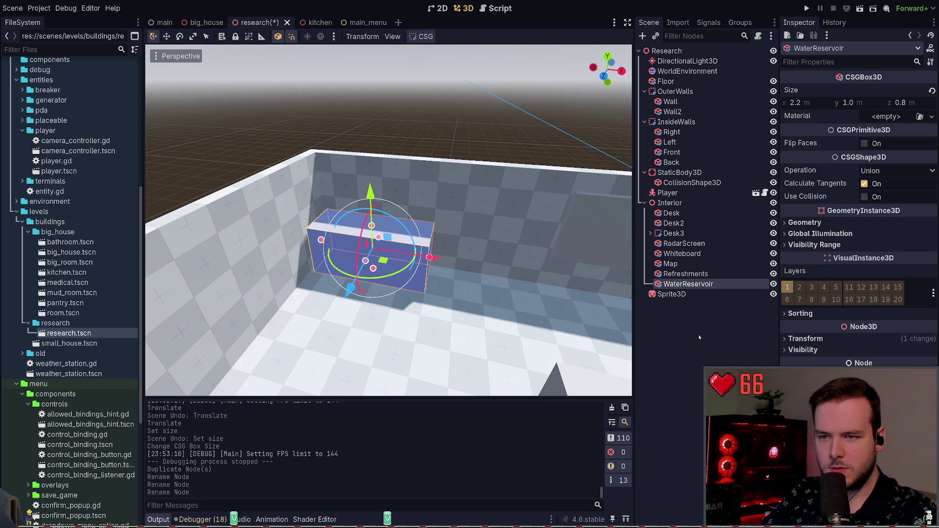
key(ctrl+s)
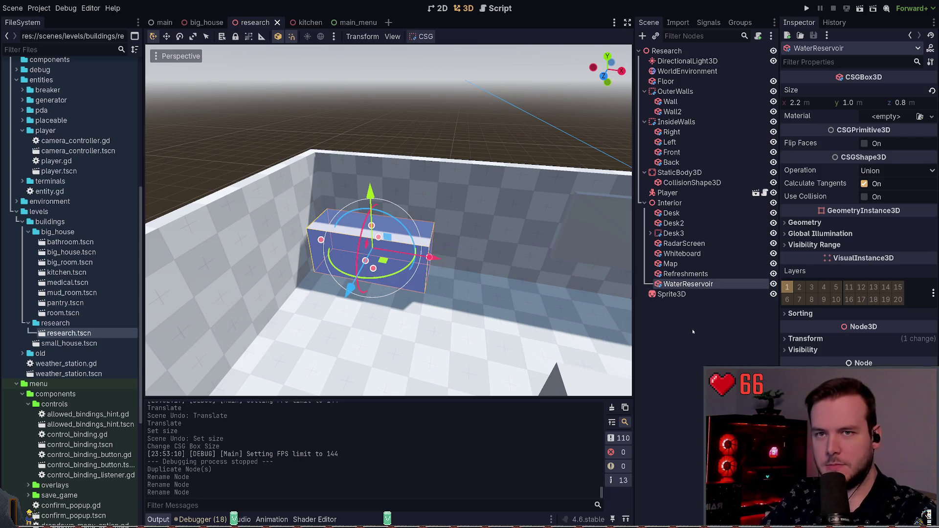
click(673, 329)
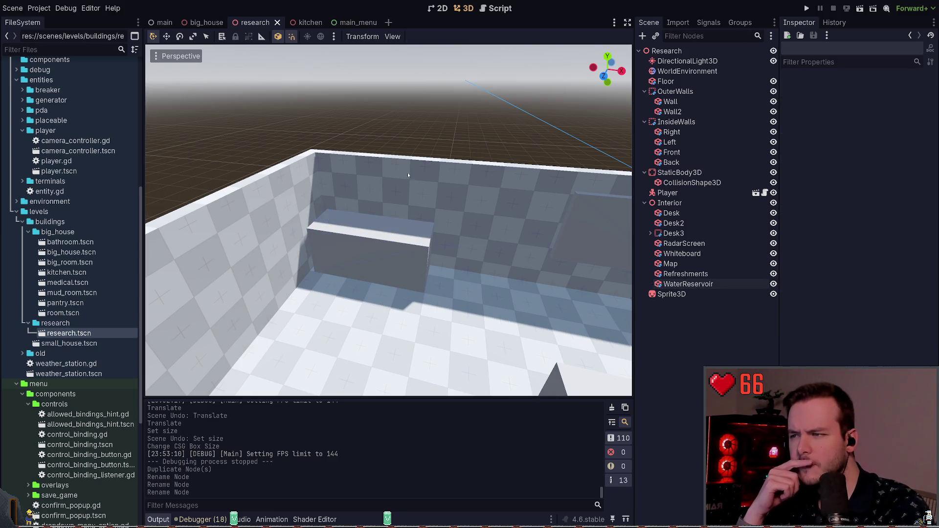
- Slide WaterReservoir across the room along X and reduce its box depth to 0.7
drag(464, 130, 460, 122)
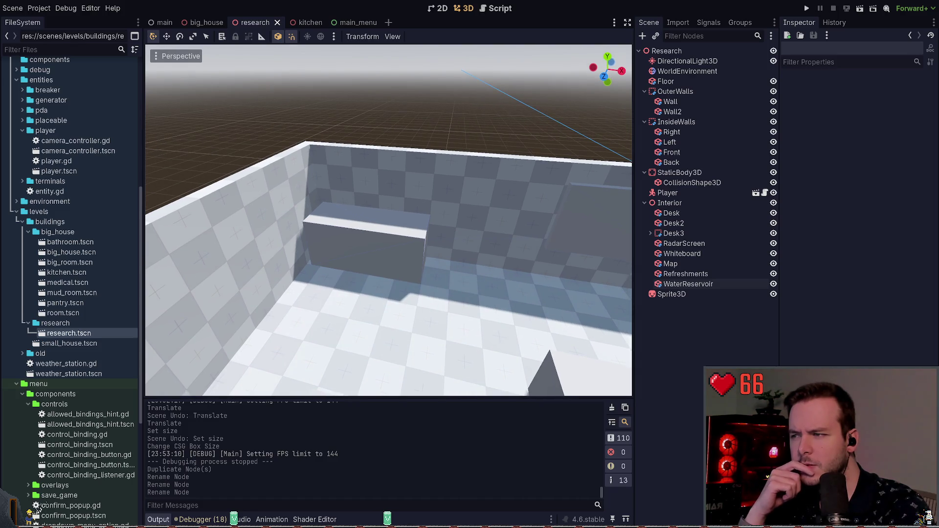
click(367, 244)
mouse_move(426, 257)
mouse_down()
mouse_move(548, 267)
mouse_move(465, 252)
mouse_move(508, 269)
mouse_up()
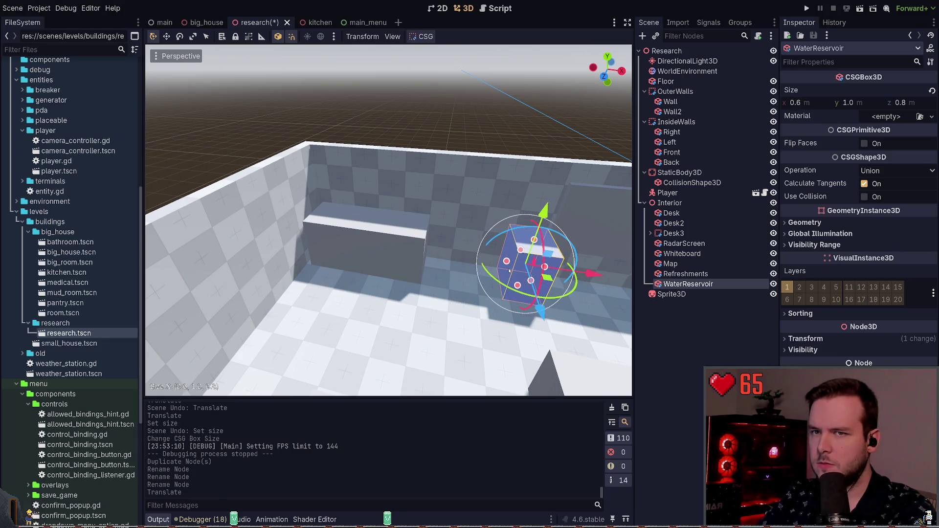
scroll(509, 271, up, 3)
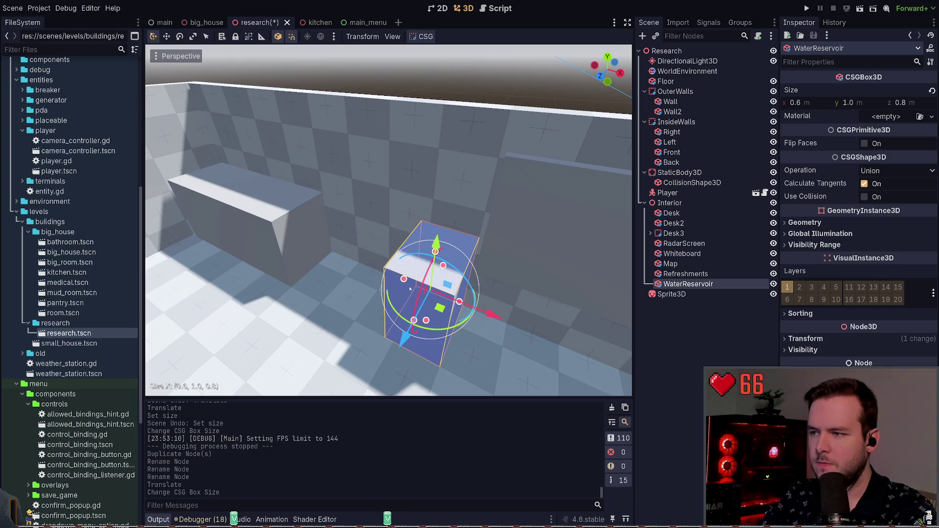
click(404, 279)
scroll(409, 326, up, 2)
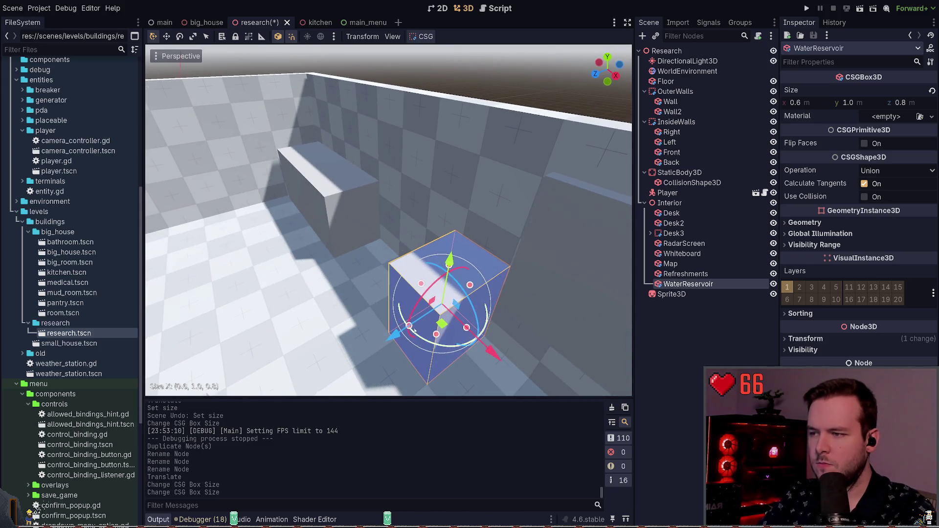
drag(409, 326, 412, 324)
scroll(489, 274, up, 2)
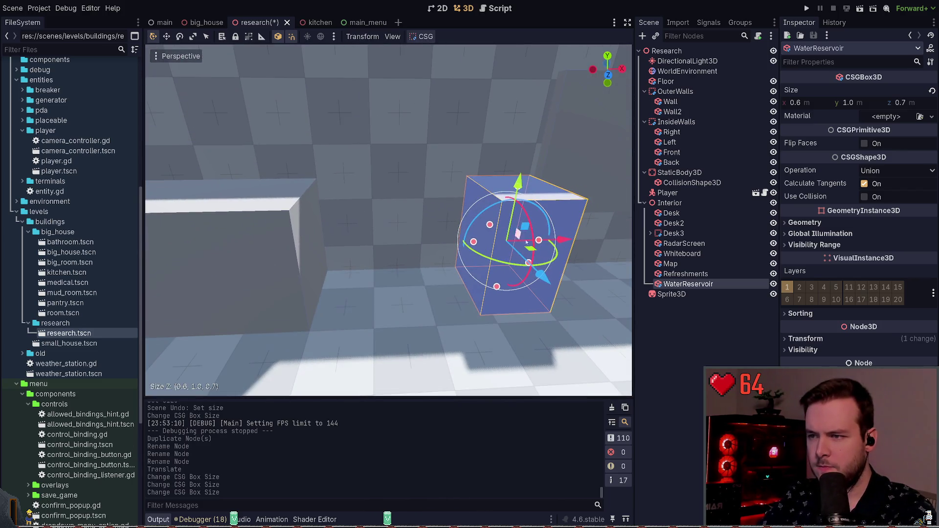
- Move WaterReservoir along X beside the Refreshments counter, narrow its depth to 0.6, and save
key(g)
key(x)
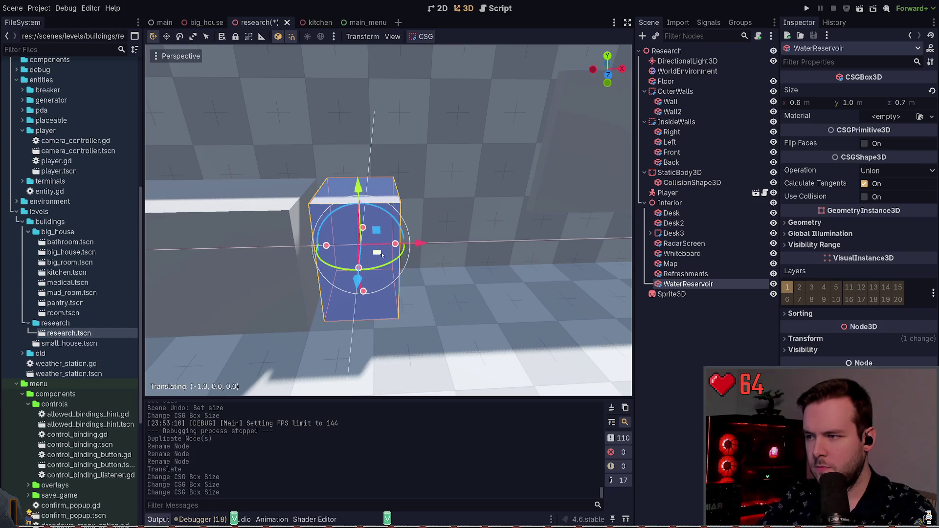
click(420, 273)
key(ctrl+s)
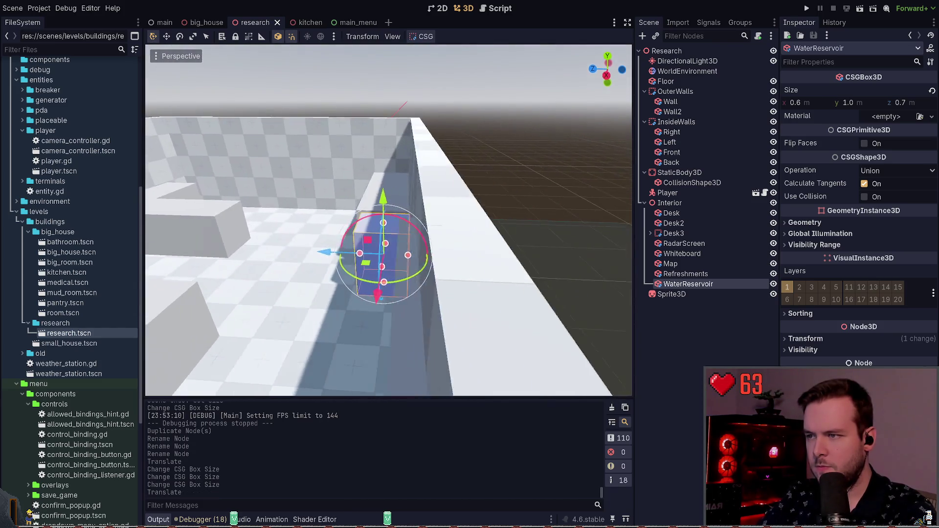
drag(450, 258, 444, 259)
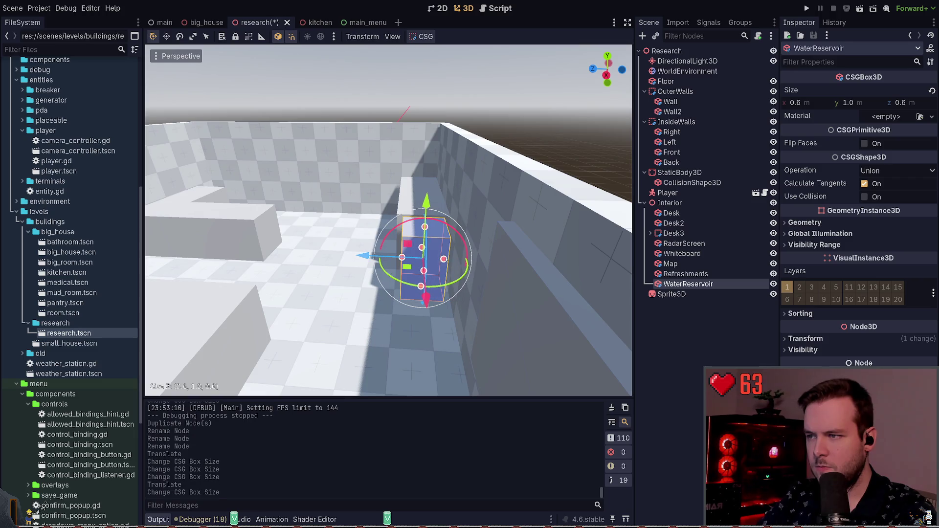
key(ctrl+s)
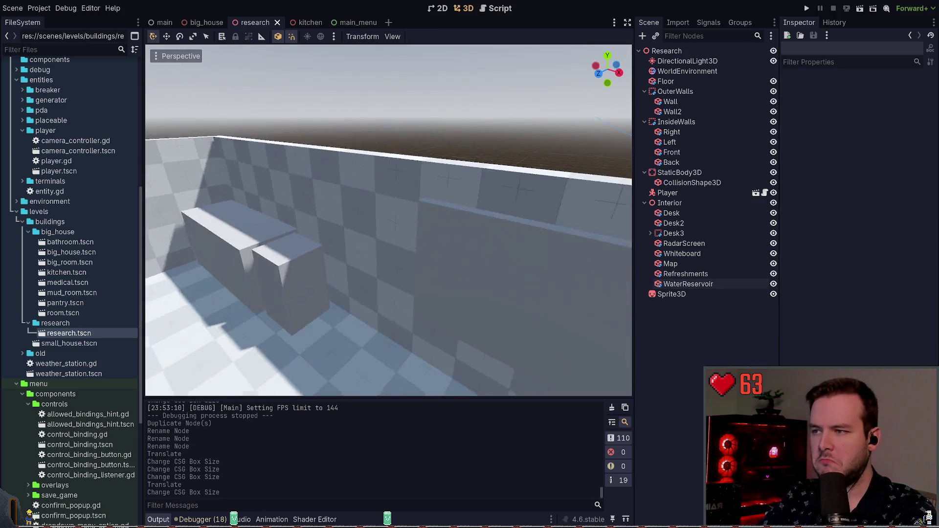
- Inspect the resized WaterReservoir box from above the whole room
drag(567, 73, 567, 100)
click(387, 211)
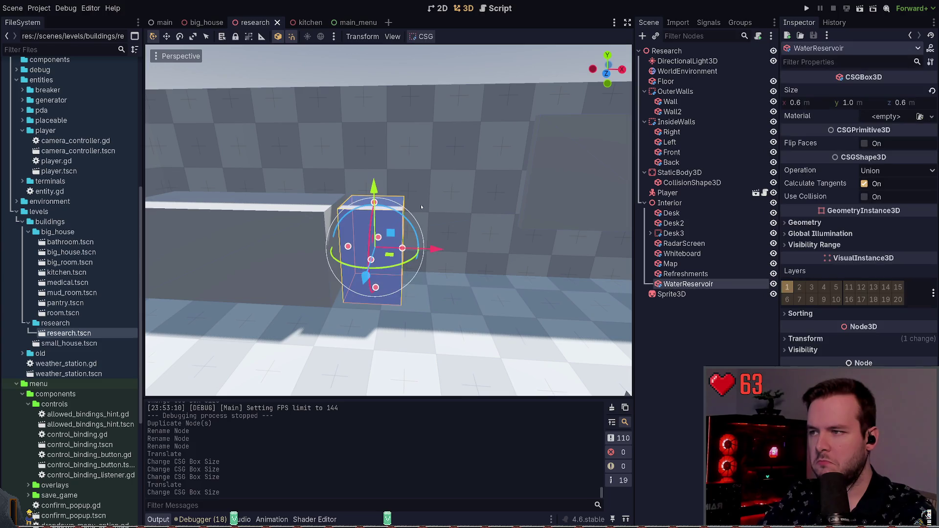
key(Escape)
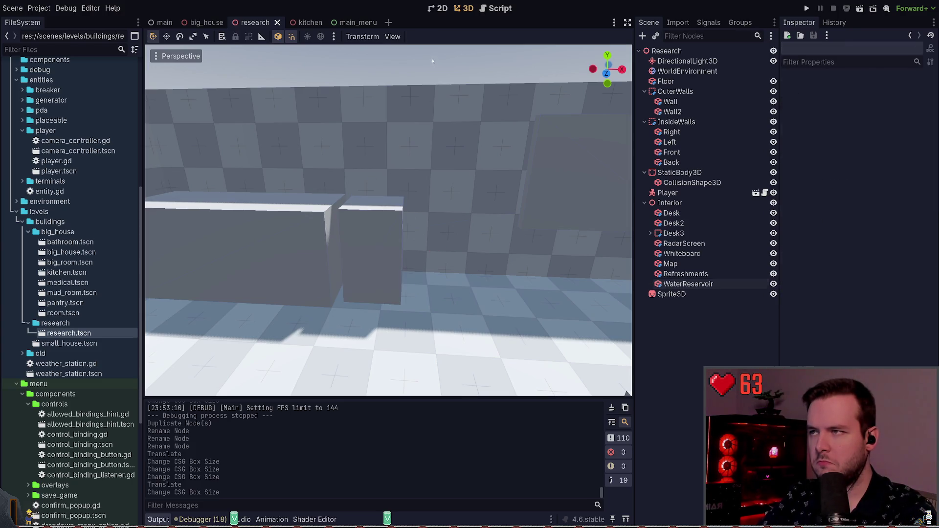
mouse_move(374, 202)
mouse_down()
mouse_move(367, 169)
mouse_move(439, 87)
mouse_up()
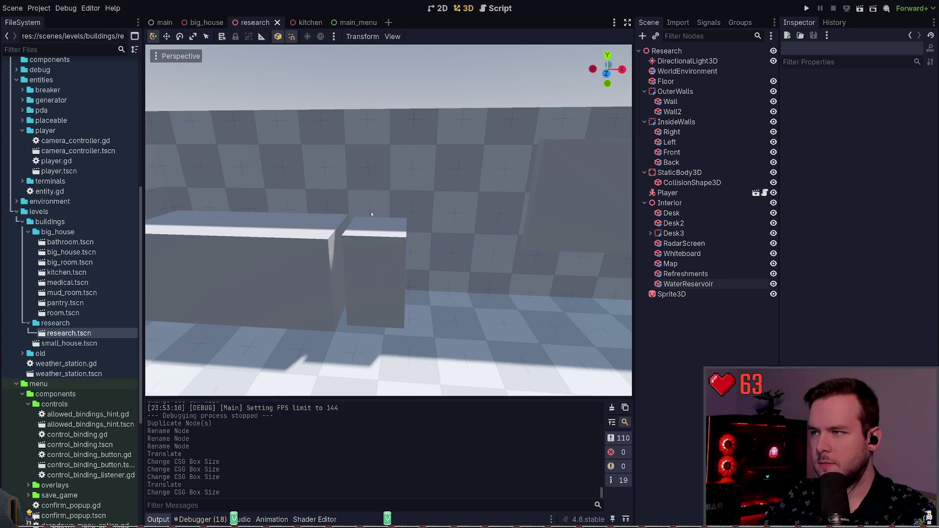
key(e)
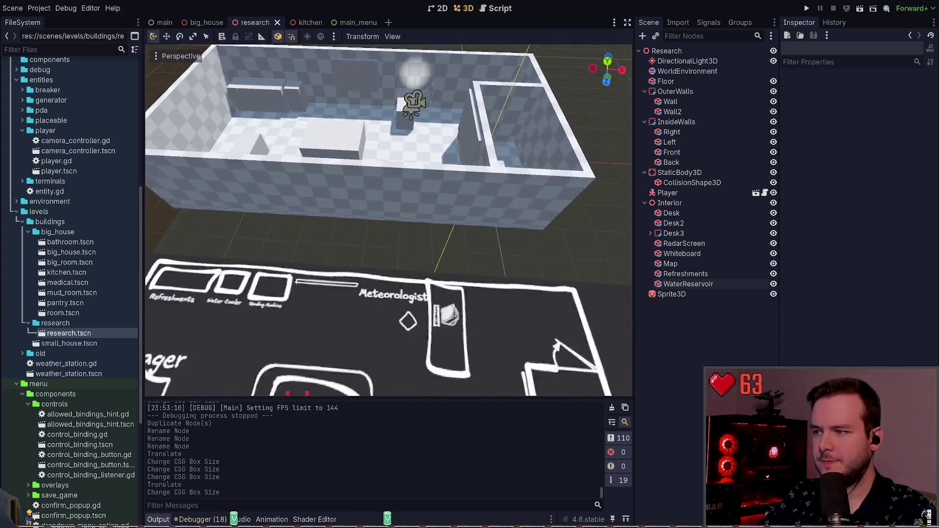
key(w)
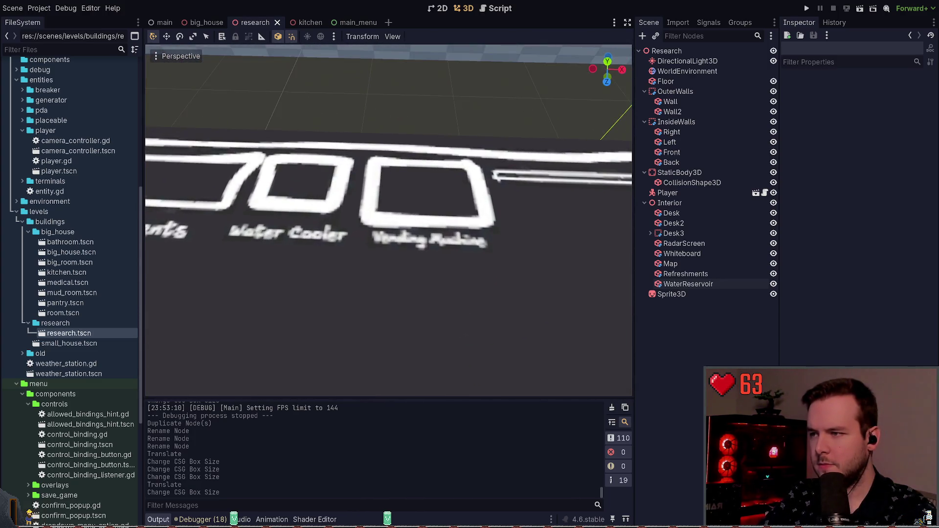
key(s)
key(s)
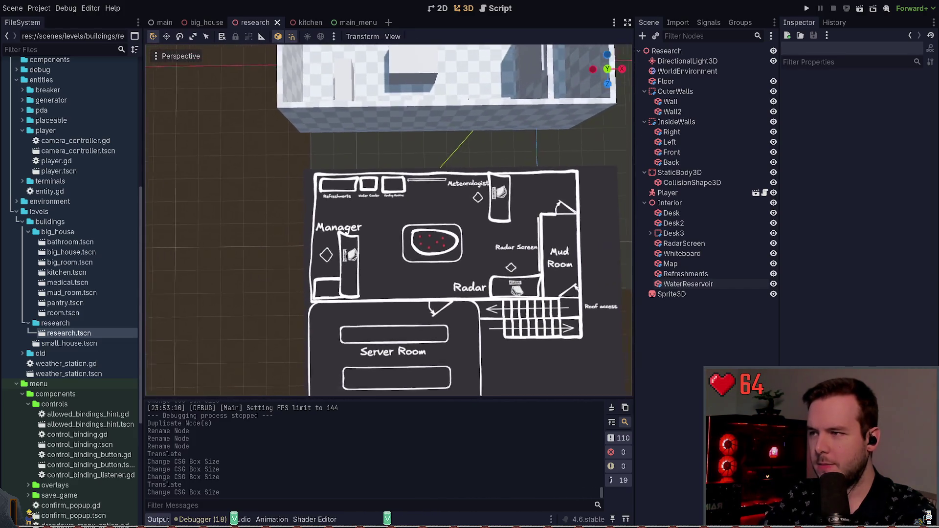
key(w)
key(w)
key(s)
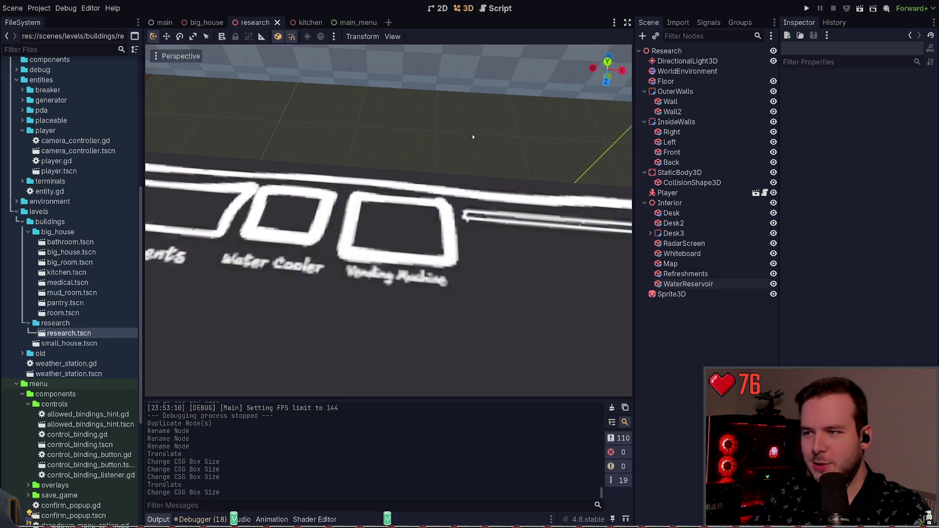
scroll(473, 138, down, 5)
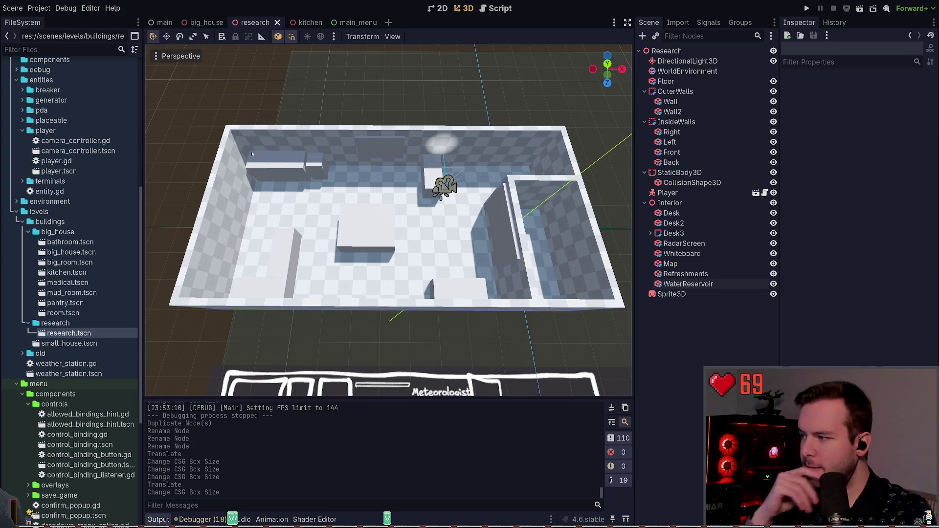
scroll(74, 275, up, 10)
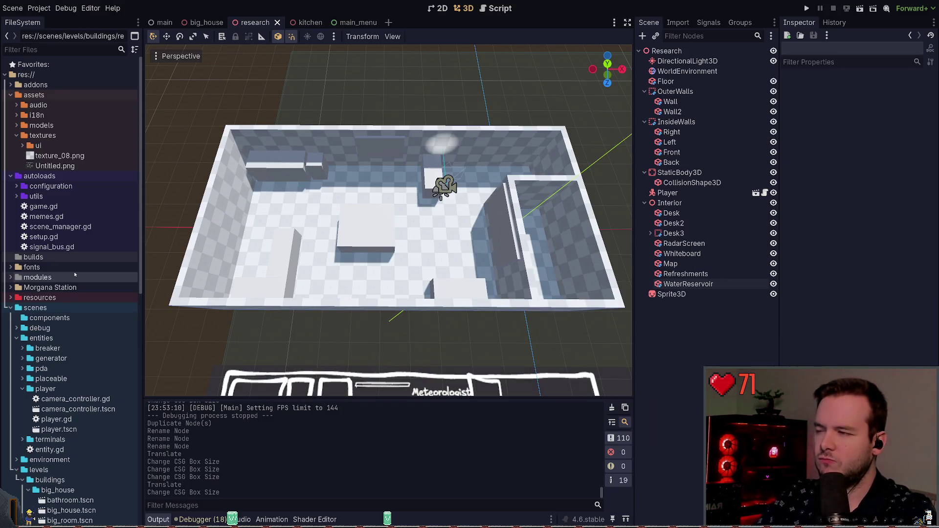
- Open configuration_manager.tscn, scroll through its script, then switch to game.gd
key(Return)
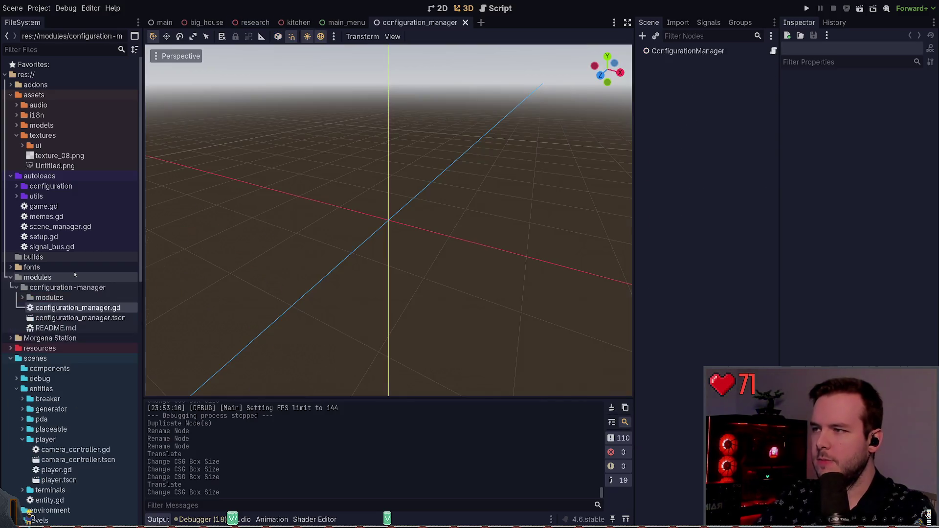
scroll(462, 207, down, 20)
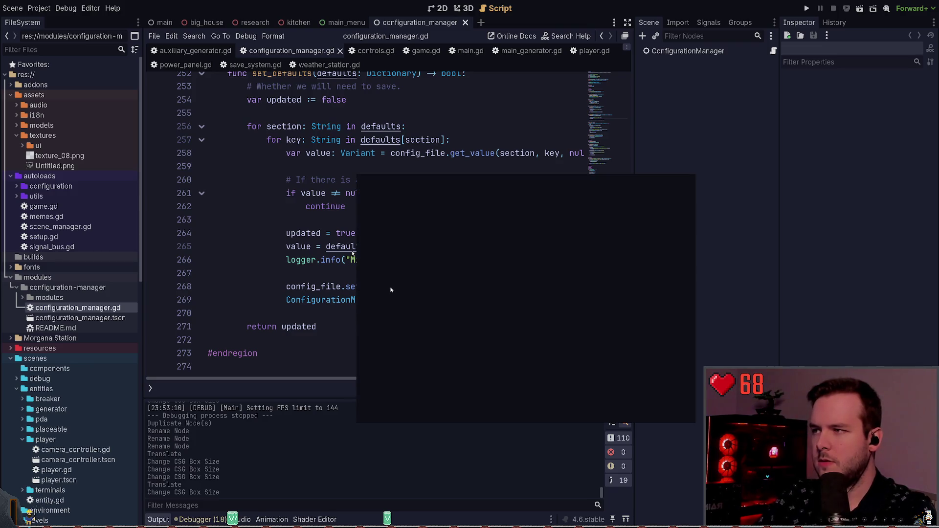
scroll(353, 253, up, 1)
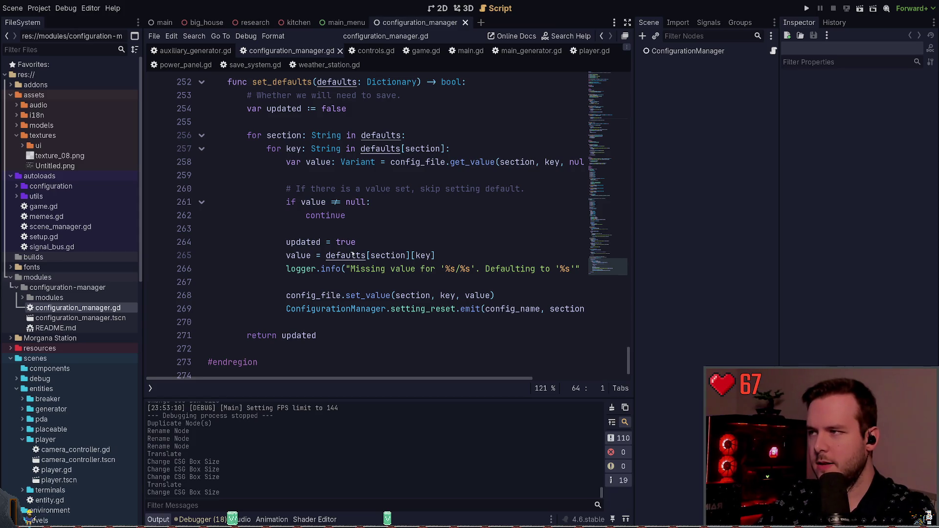
key(alt+Left)
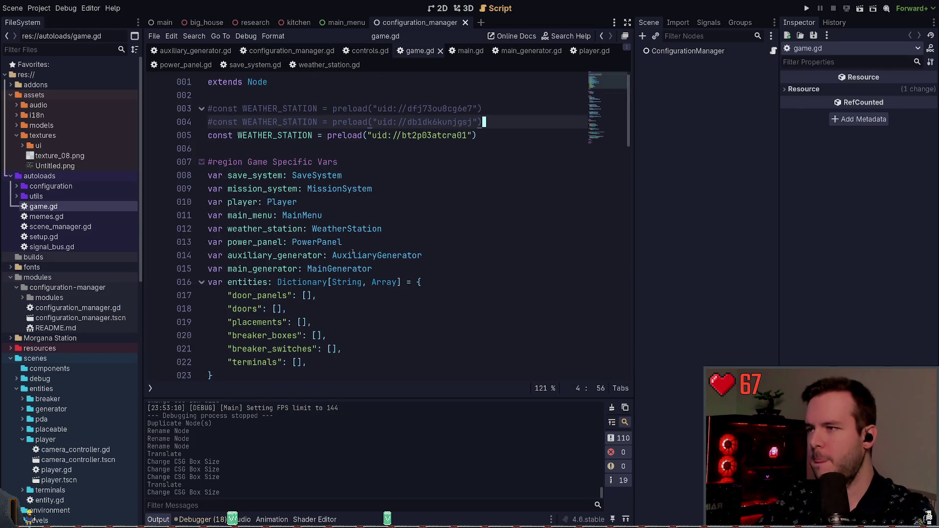
- Review game.gd, close it, and browse down through main_generator.gd
scroll(413, 196, down, 20)
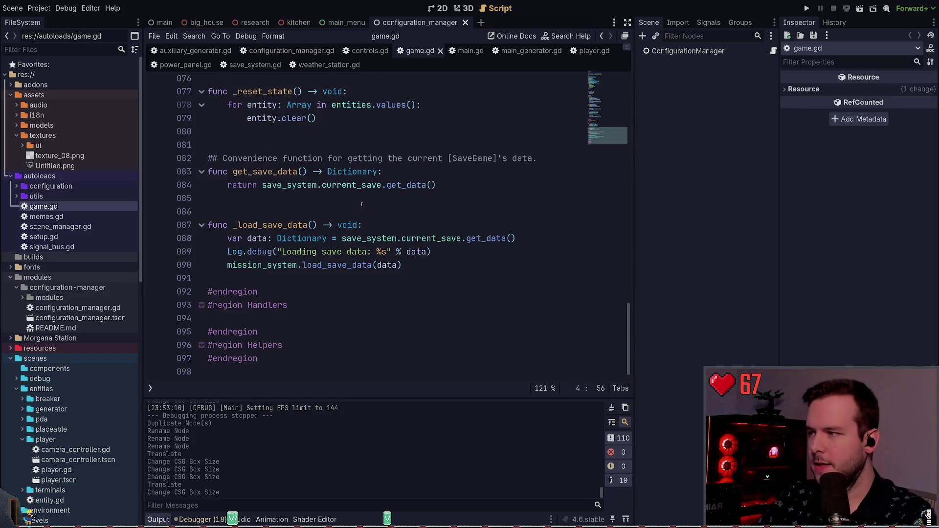
scroll(349, 234, up, 8)
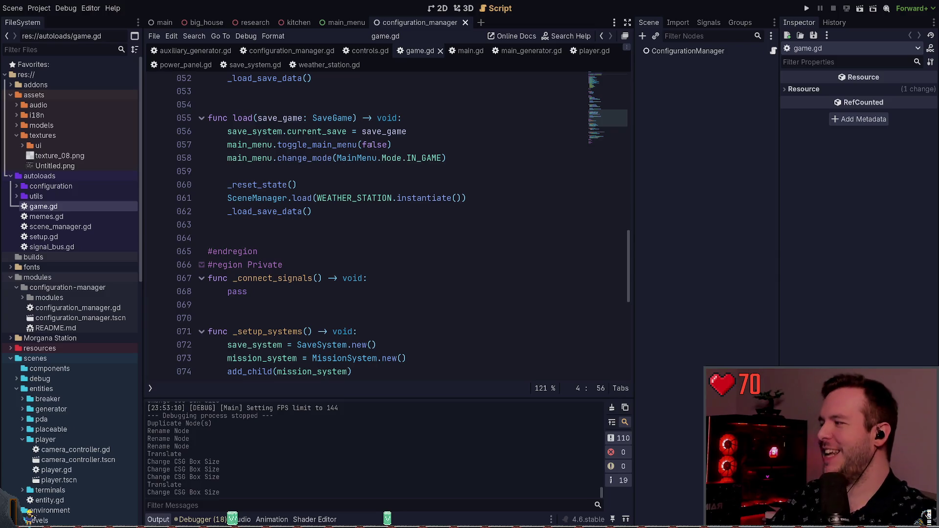
scroll(427, 156, up, 15)
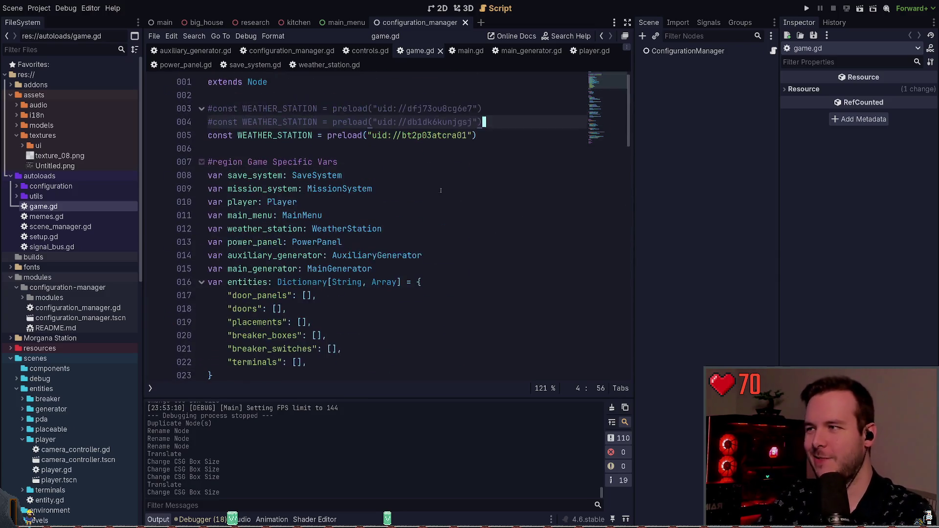
click(441, 51)
click(477, 51)
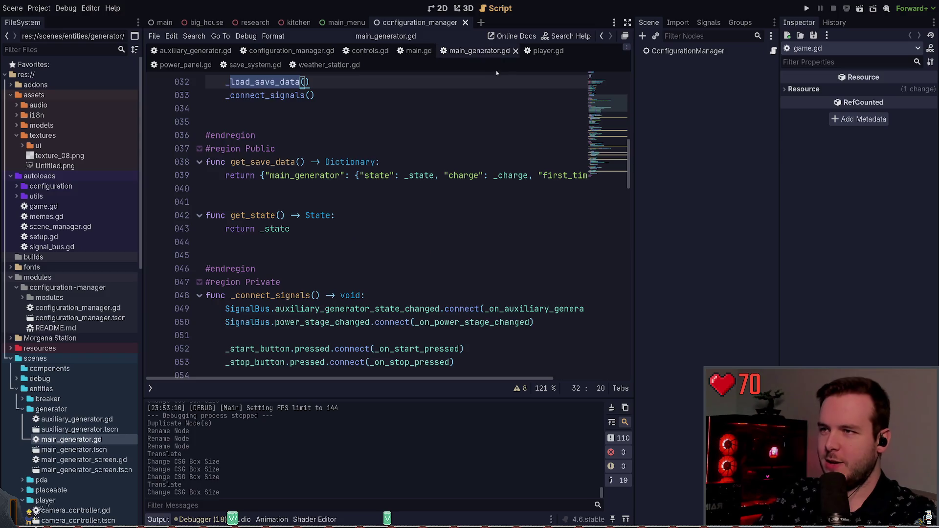
click(595, 122)
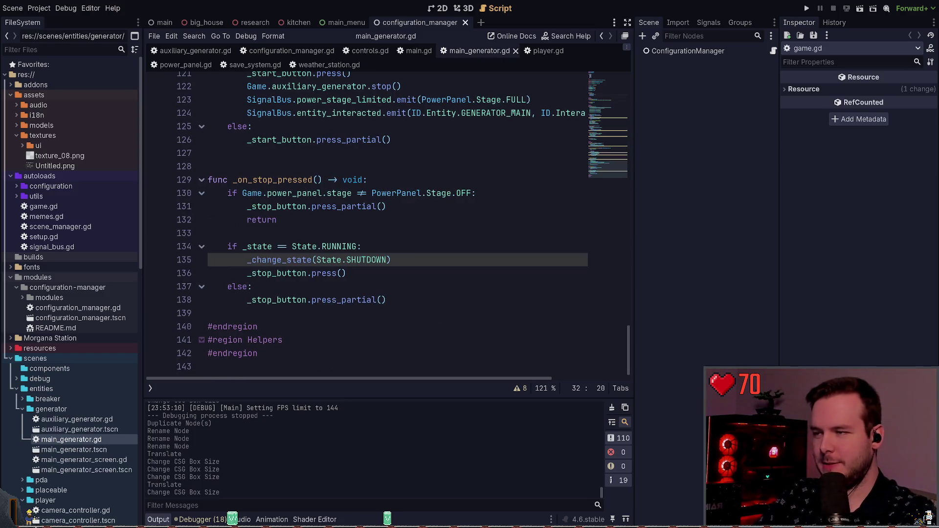
- Step through player.gd and power_panel.gd to reach controls.gd
click(546, 51)
scroll(357, 169, down, 3)
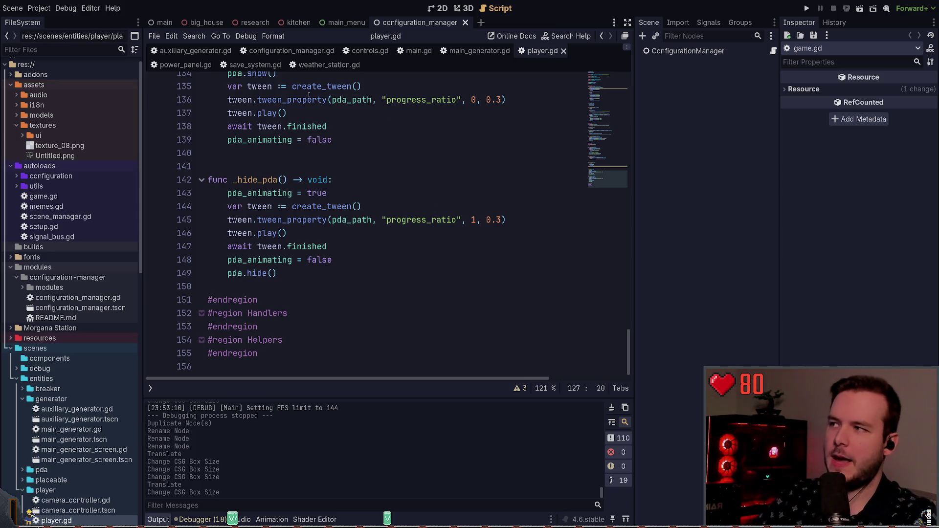
click(255, 65)
scroll(320, 187, down, 5)
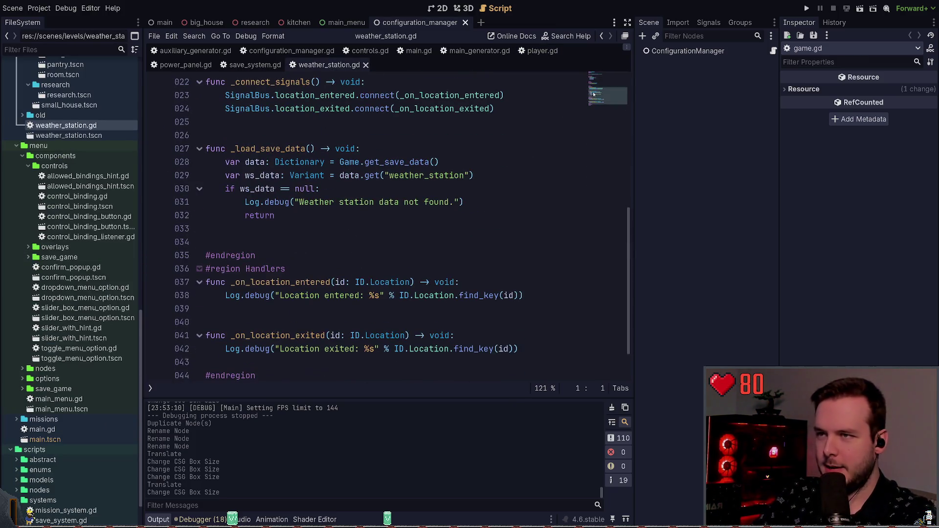
key(alt+Left)
scroll(323, 194, down, 5)
scroll(324, 194, down, 2)
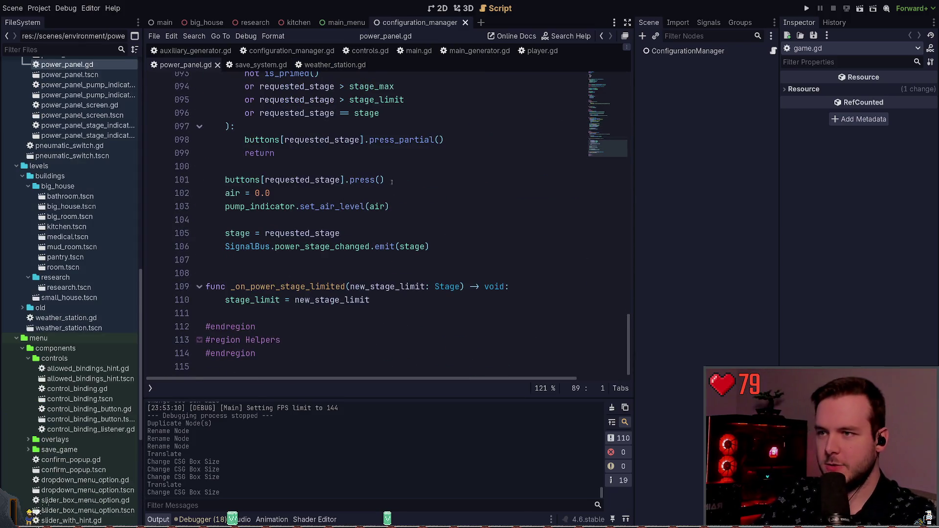
key(alt+Left)
key(alt+Left)
scroll(329, 105, down, 15)
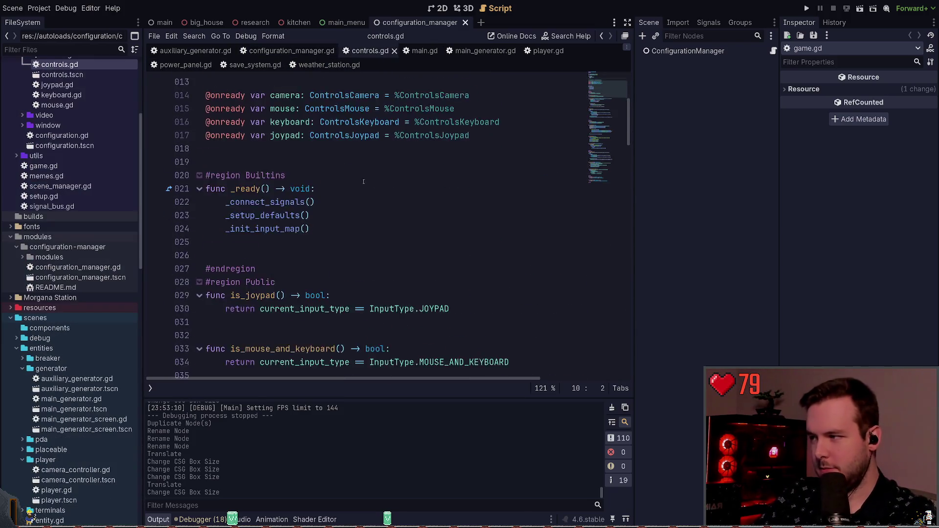
drag(595, 192, 586, 108)
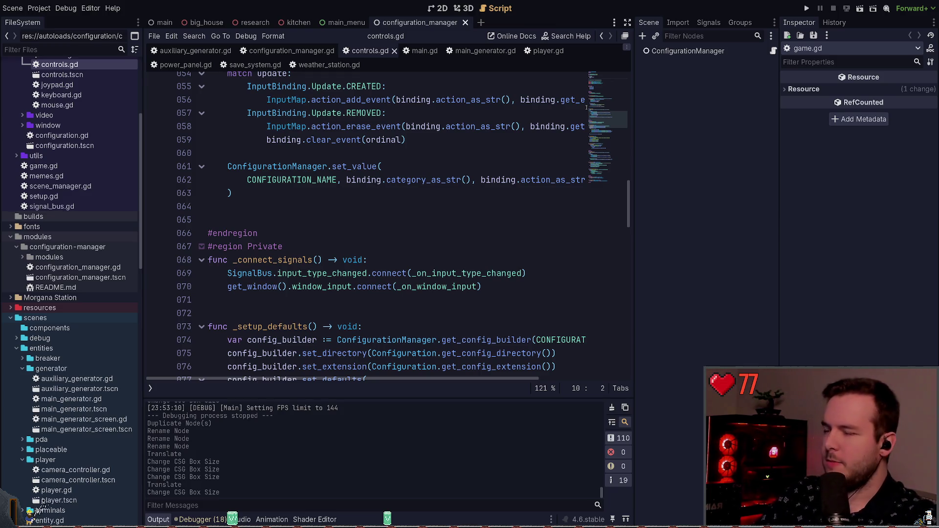
- Close the controls.gd and configuration_manager.gd scripts and the configuration_manager scene tab
click(394, 51)
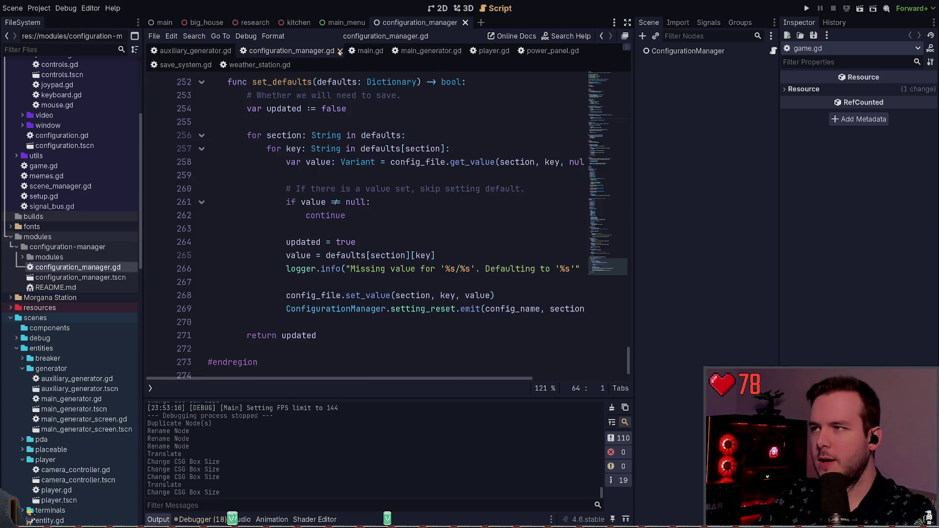
click(340, 51)
click(466, 23)
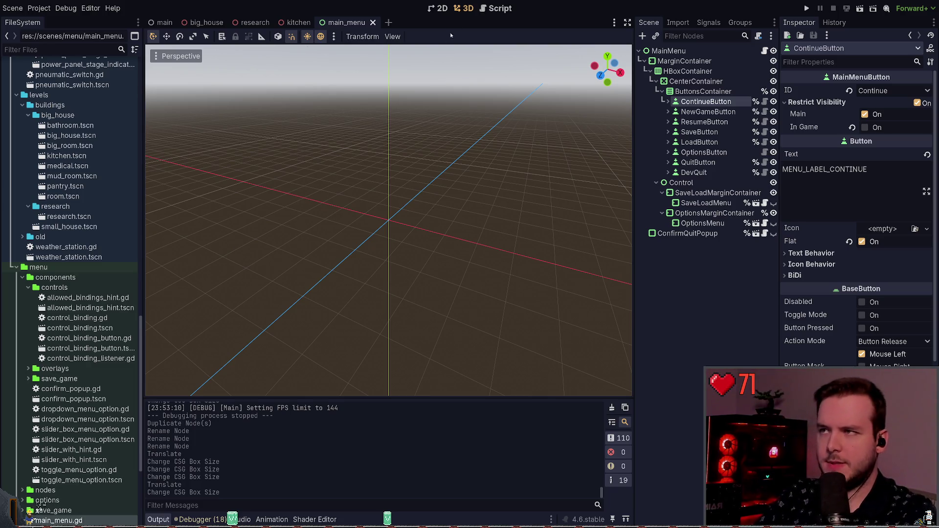
- Toggle to 2D and back to 3D, then run the project to playtest the research room
click(442, 8)
click(465, 8)
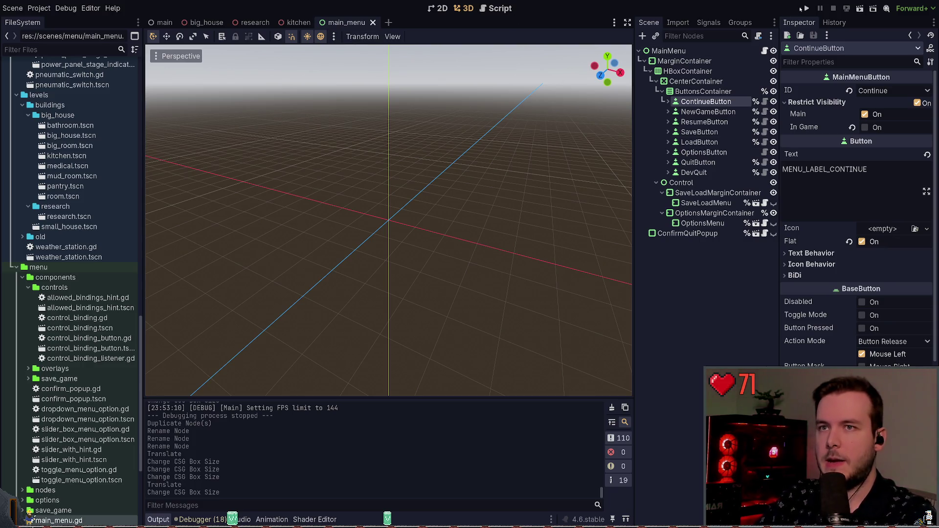
click(807, 9)
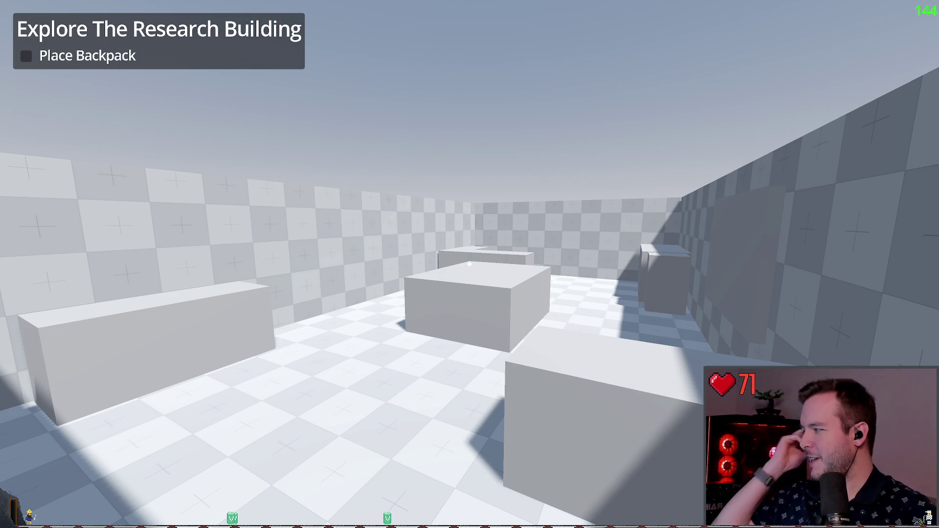
- Walk backward and along the wall past the boxes, then pause the game
key(s)
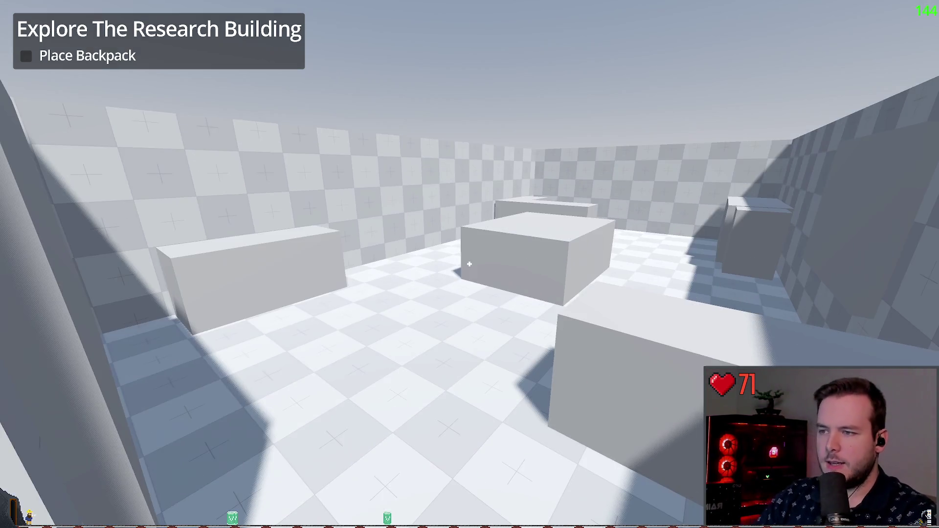
key(s)
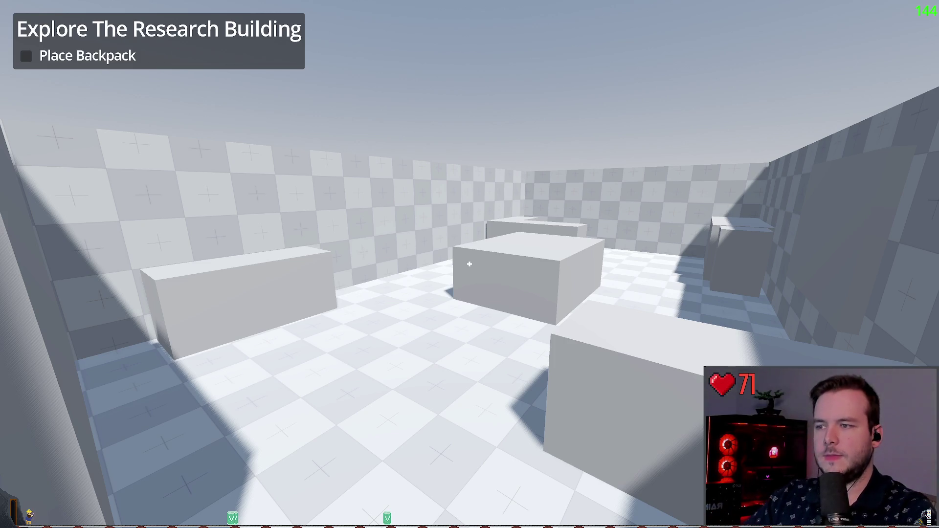
key(w)
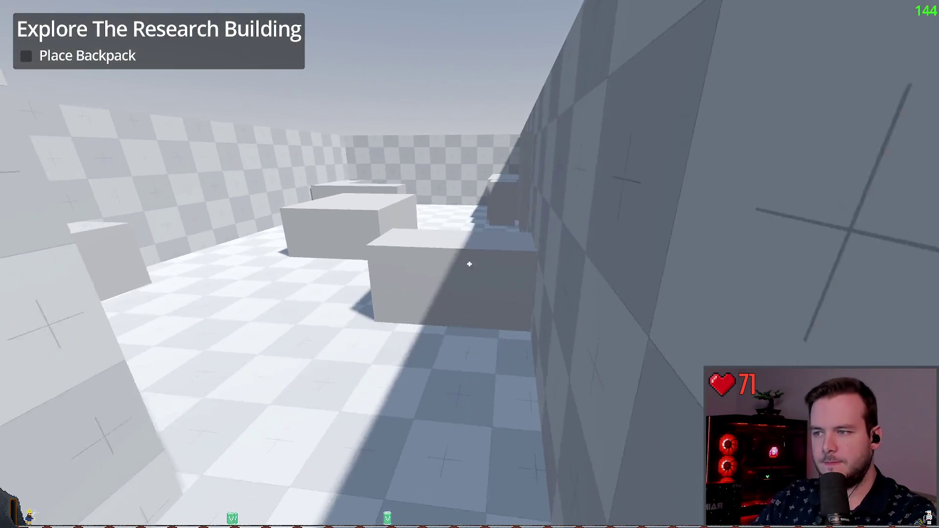
key(Escape)
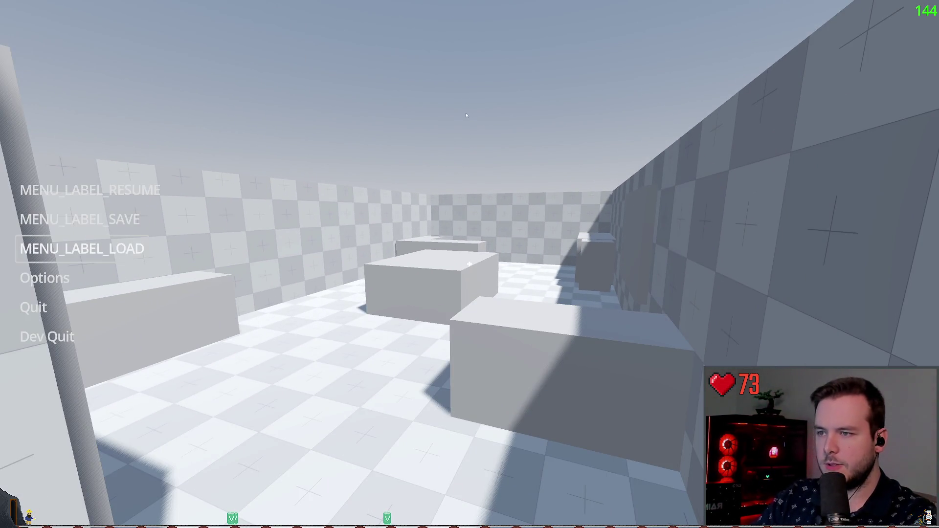
- Resume the game from the pause menu
click(64, 190)
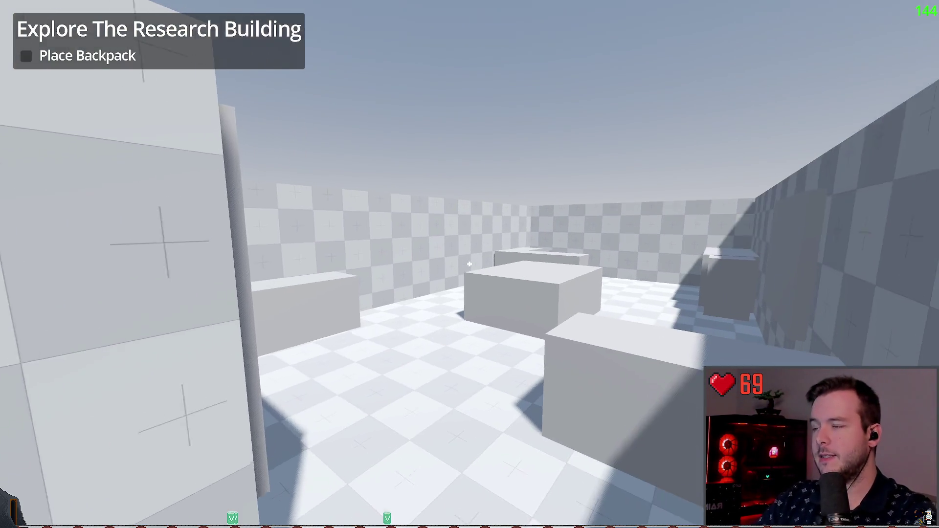
- Walk across the room and over the blocks, then stop the game with F8
key(Escape)
click(73, 190)
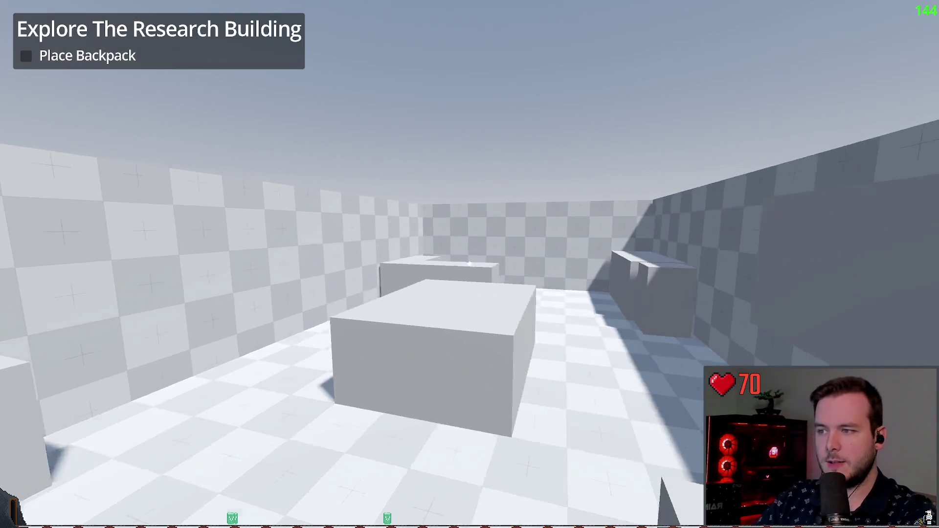
key(w)
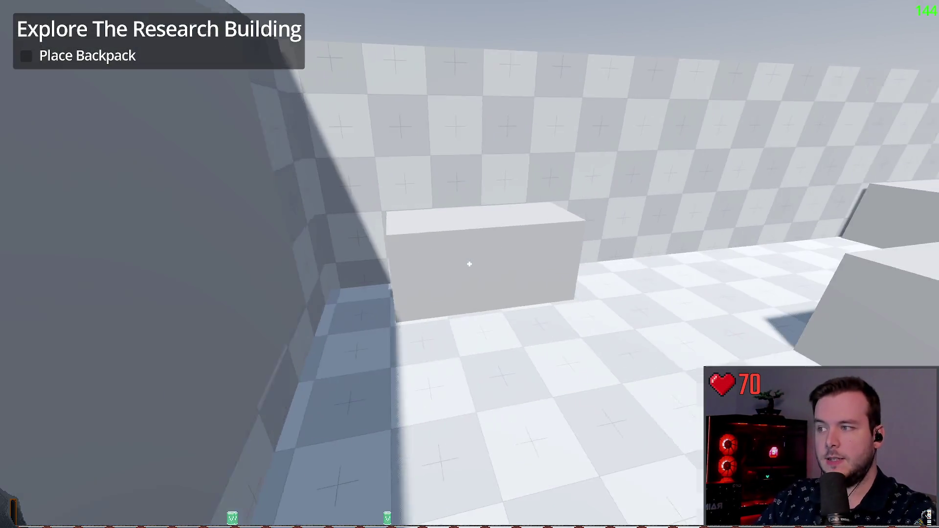
key(w)
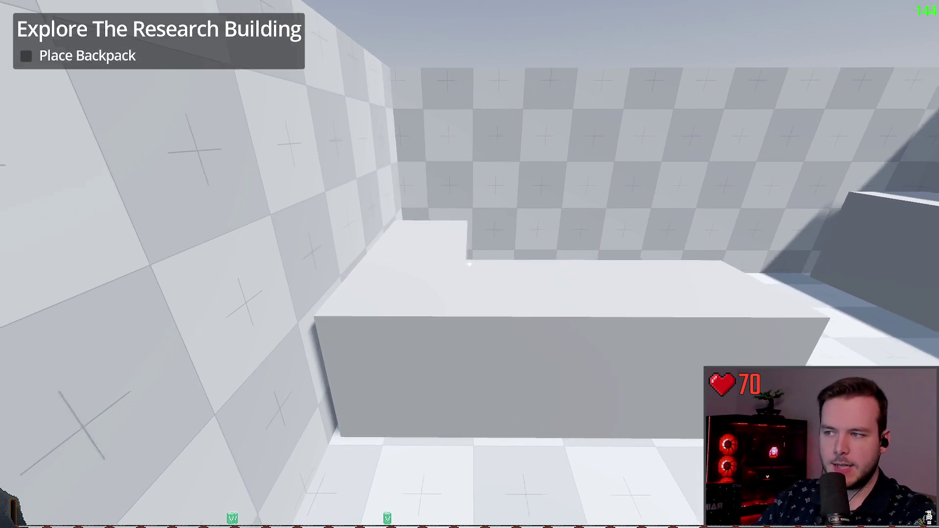
key(w)
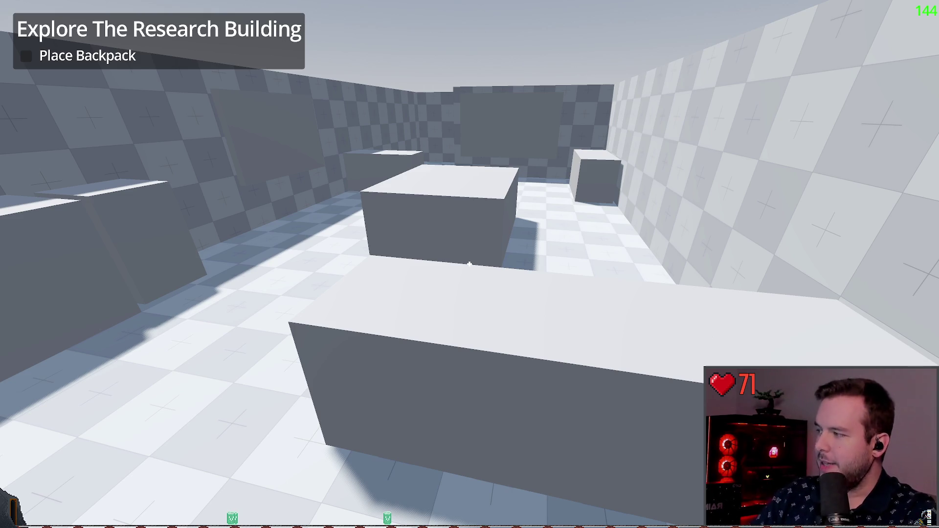
key(w)
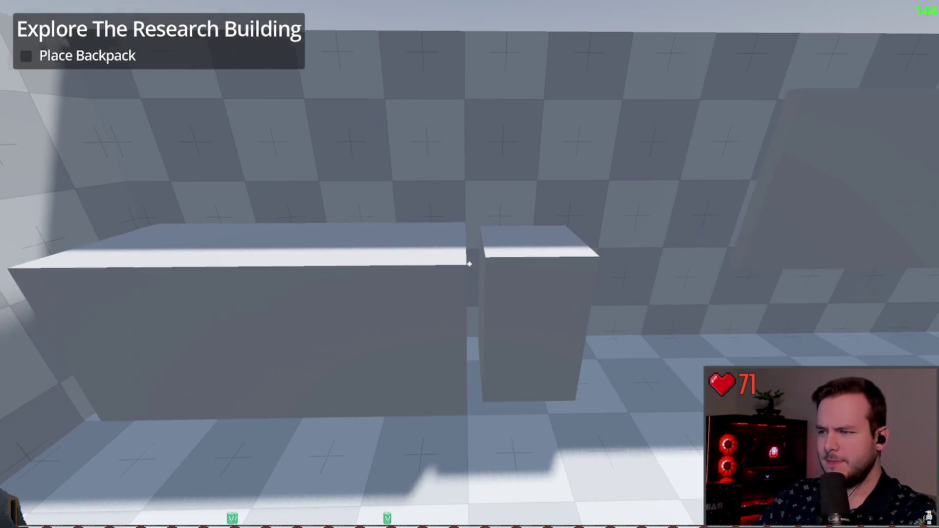
key(w)
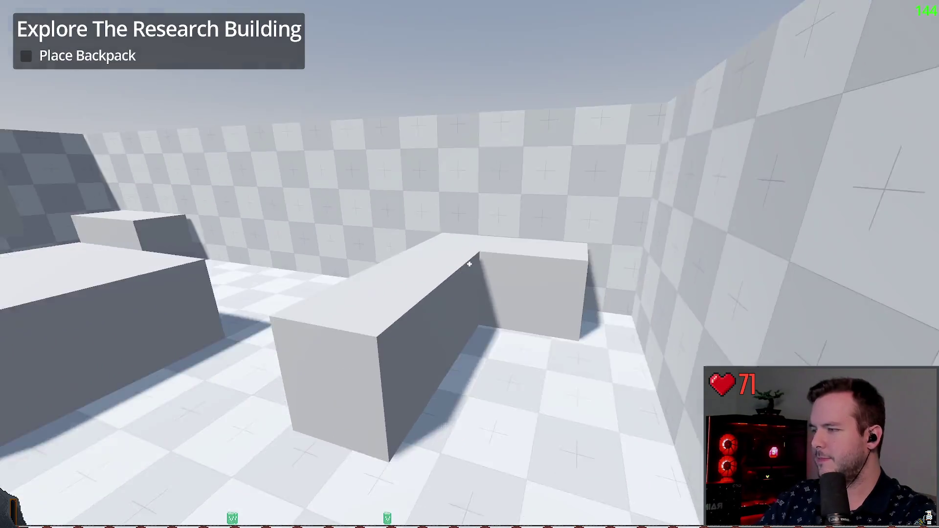
key(w)
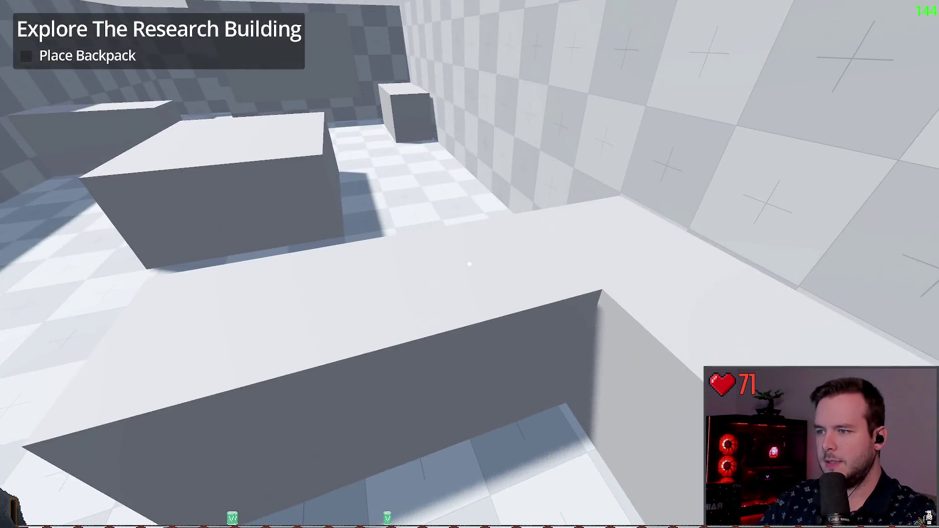
key(w)
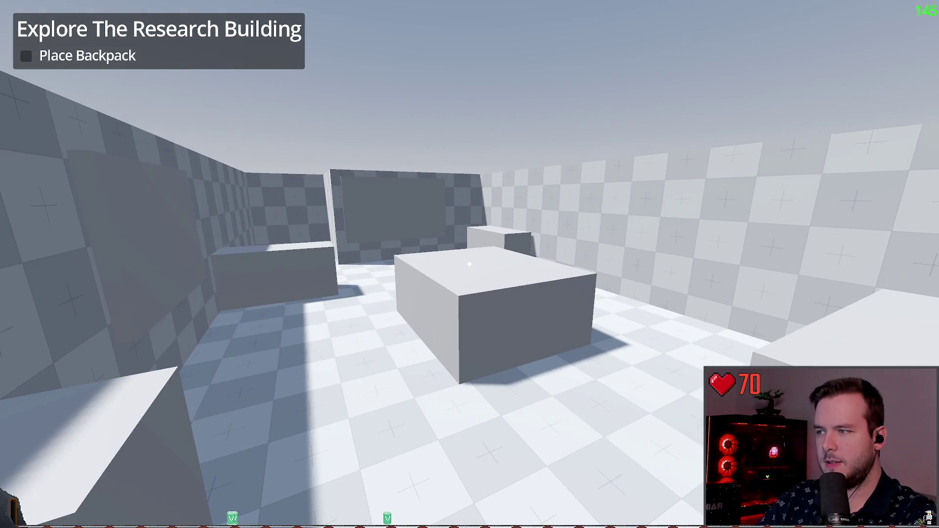
key(Escape)
key(F8)
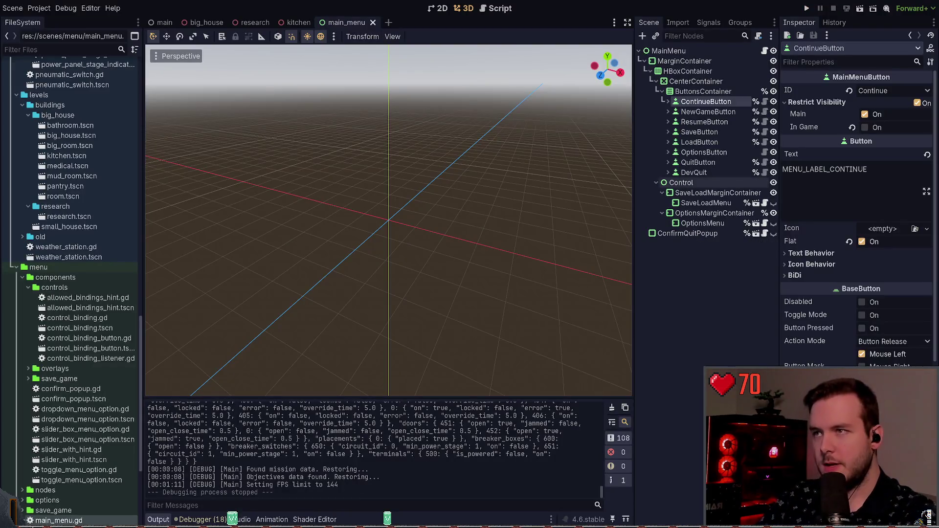
- Close the main_menu and kitchen scenes and switch to the Obsidian layout sketch
key(ctrl+shift+w)
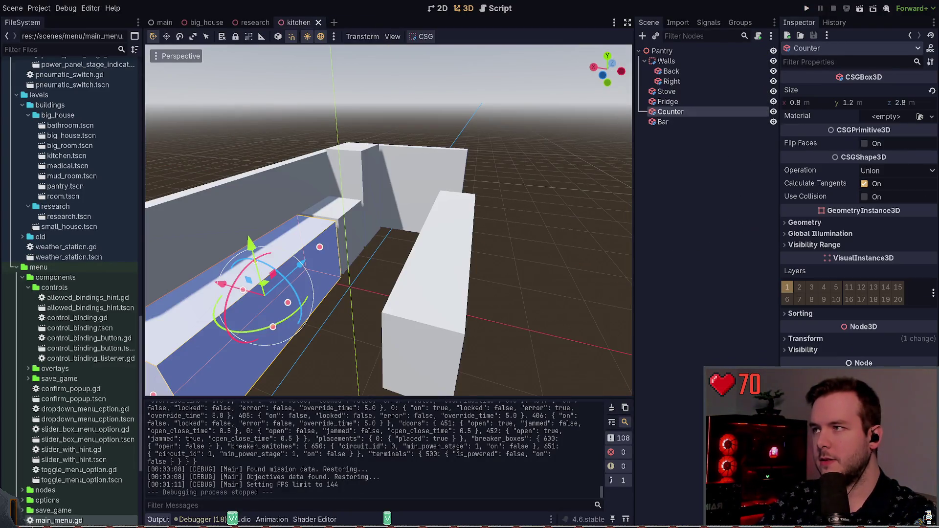
key(ctrl+shift+w)
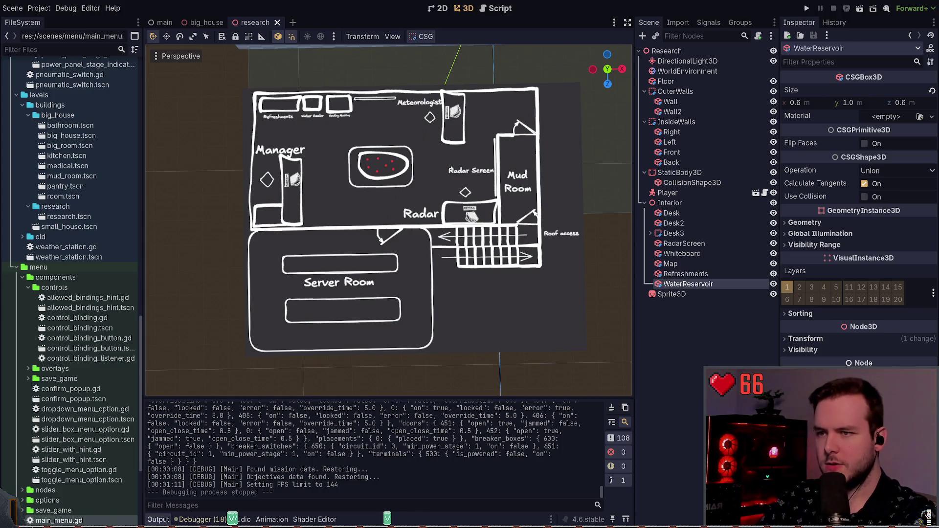
key(alt+Tab)
scroll(414, 299, up, 3)
scroll(440, 275, left, 1)
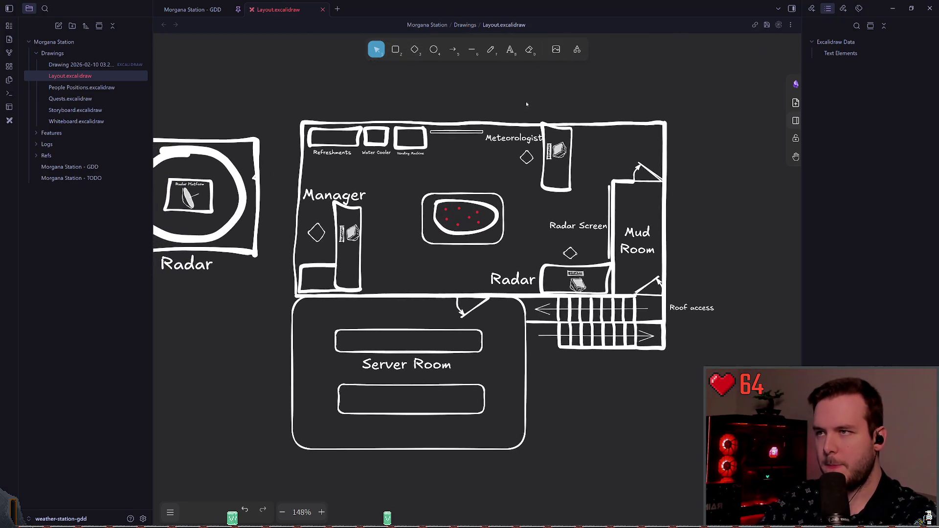
- Sketch a freehand outline around the Server Room in the layout drawing
key(p)
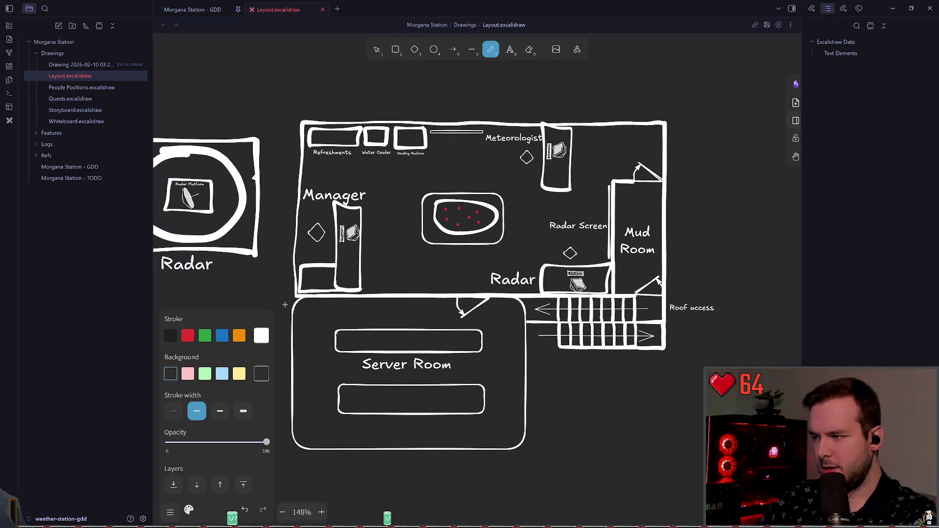
mouse_move(293, 295)
mouse_down()
mouse_move(296, 414)
mouse_move(408, 450)
mouse_move(532, 337)
mouse_move(532, 323)
mouse_up()
mouse_move(416, 300)
mouse_down()
mouse_move(499, 420)
mouse_move(362, 288)
mouse_up()
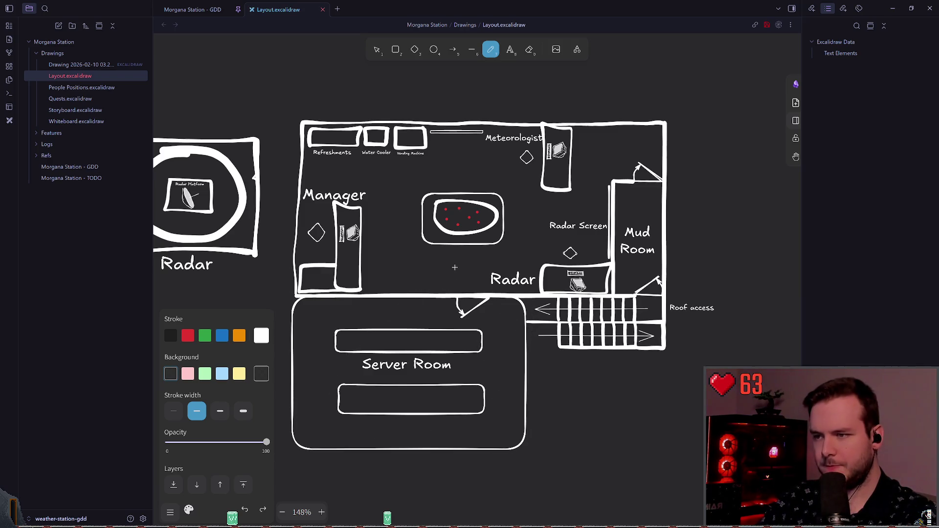
drag(455, 267, 451, 290)
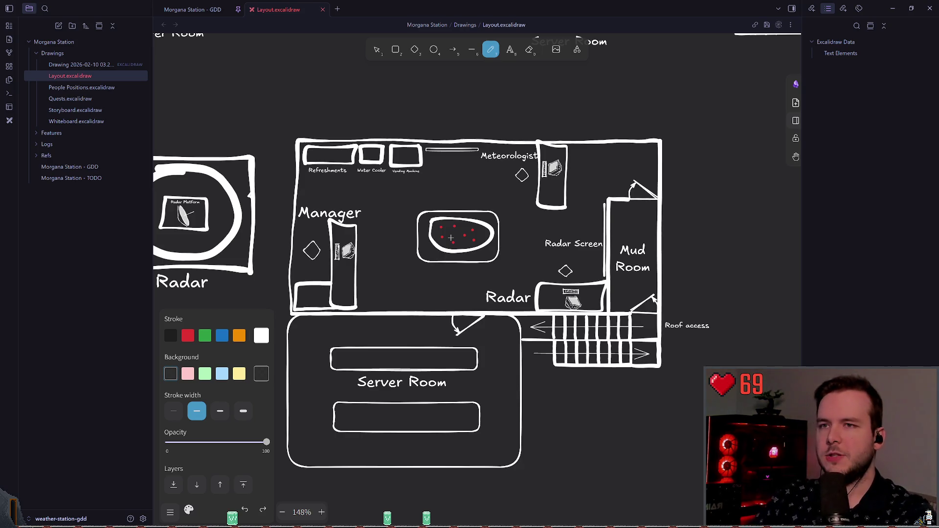
scroll(398, 96, left, 2)
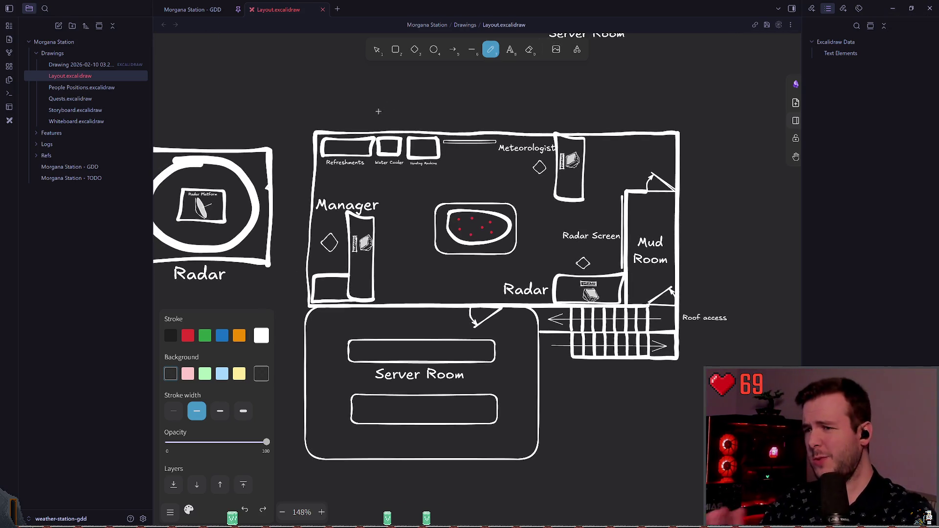
scroll(423, 74, down, 2)
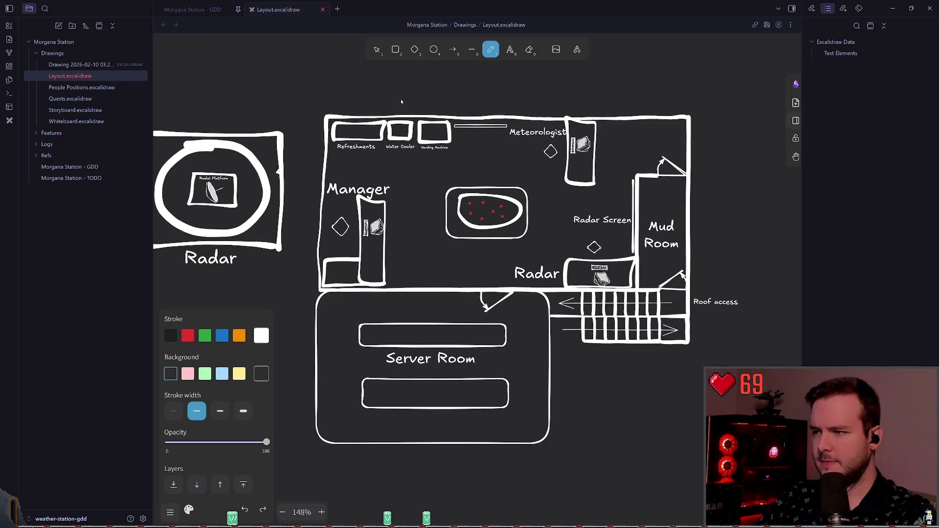
- Back in Godot, orbit the viewport to compare the room model with the floor-plan image
key(alt+Tab)
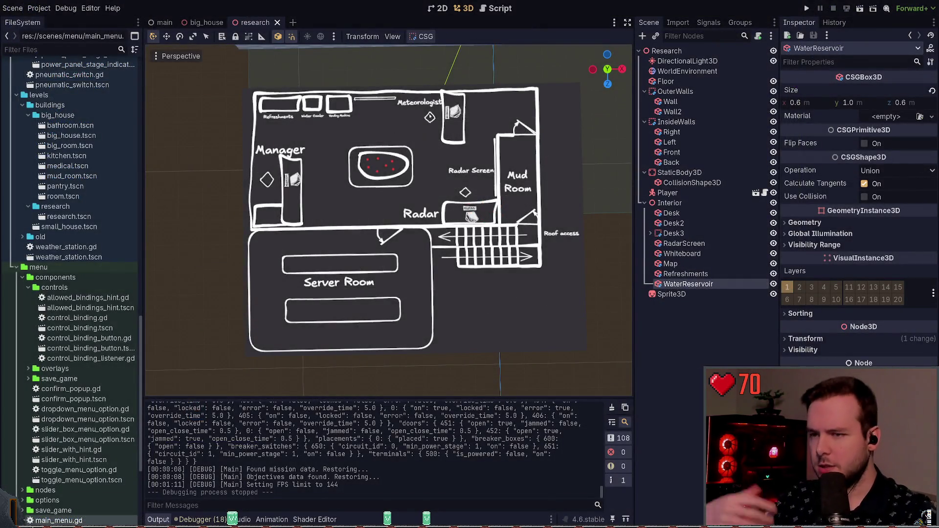
drag(345, 105, 341, 133)
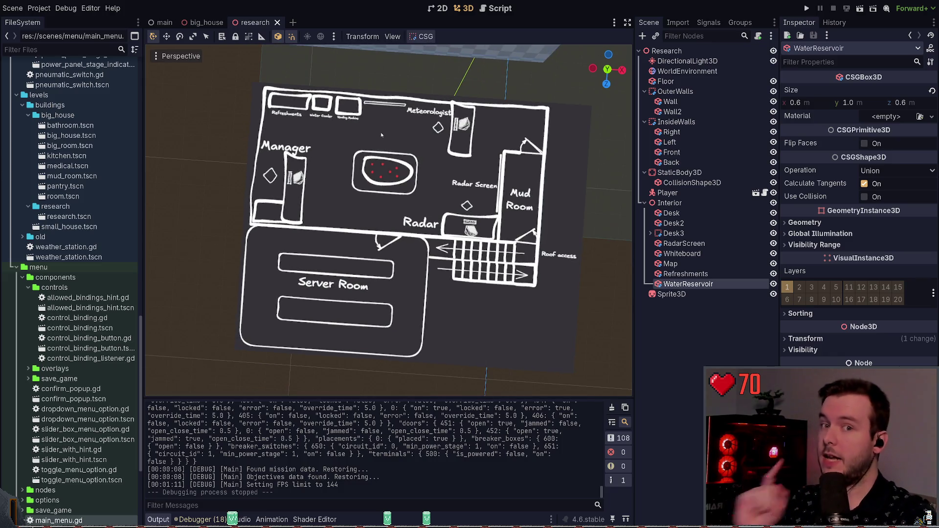
mouse_move(399, 125)
mouse_down()
mouse_move(399, 343)
mouse_move(399, 318)
mouse_up()
scroll(415, 201, down, 6)
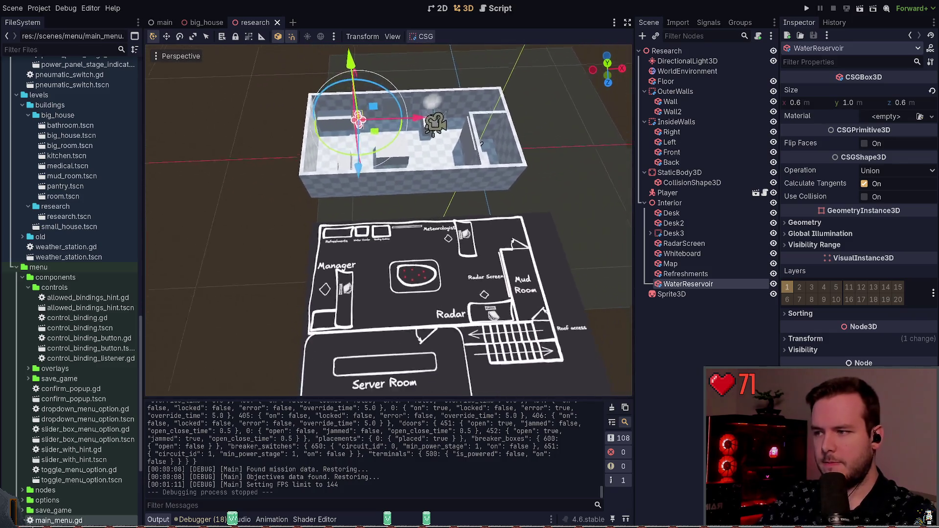
click(389, 241)
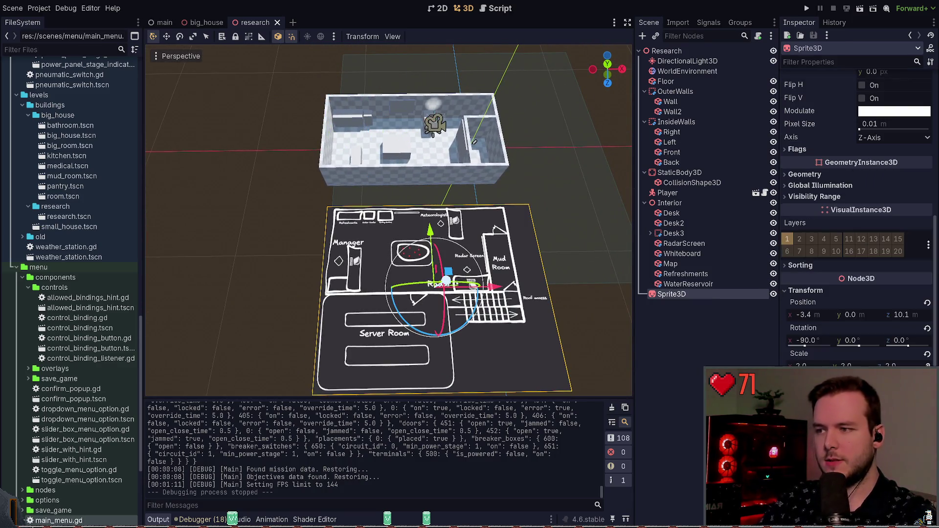
mouse_move(388, 241)
mouse_down()
mouse_move(421, 208)
mouse_move(303, 217)
mouse_up()
click(313, 216)
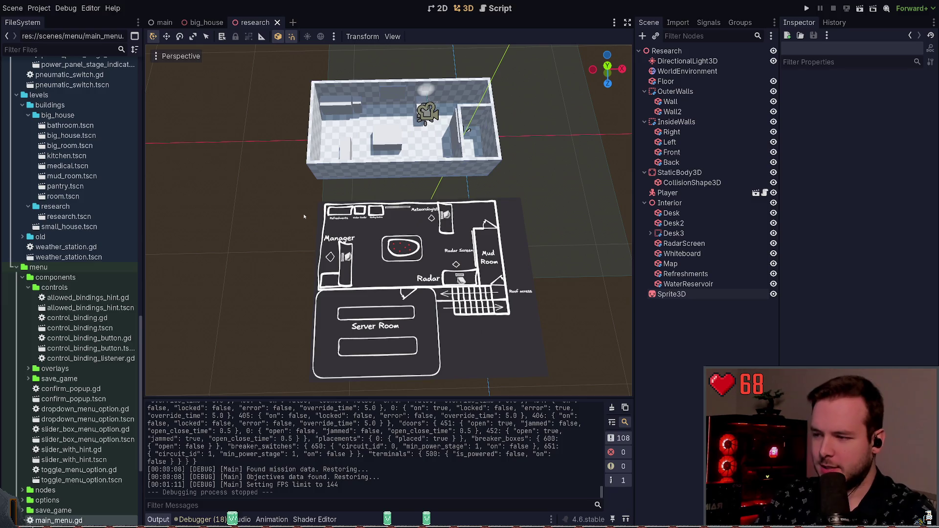
mouse_move(251, 192)
mouse_down()
mouse_move(251, 181)
mouse_move(251, 192)
mouse_up()
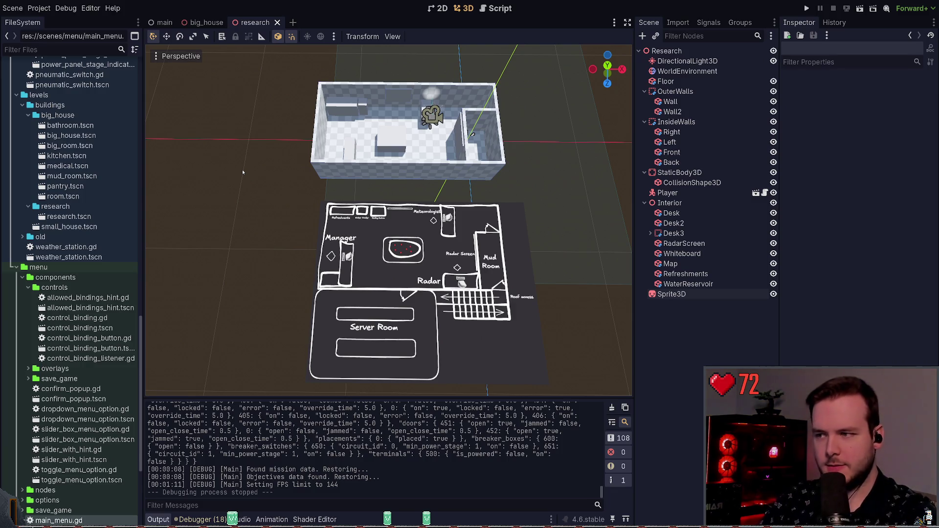
drag(264, 157, 264, 161)
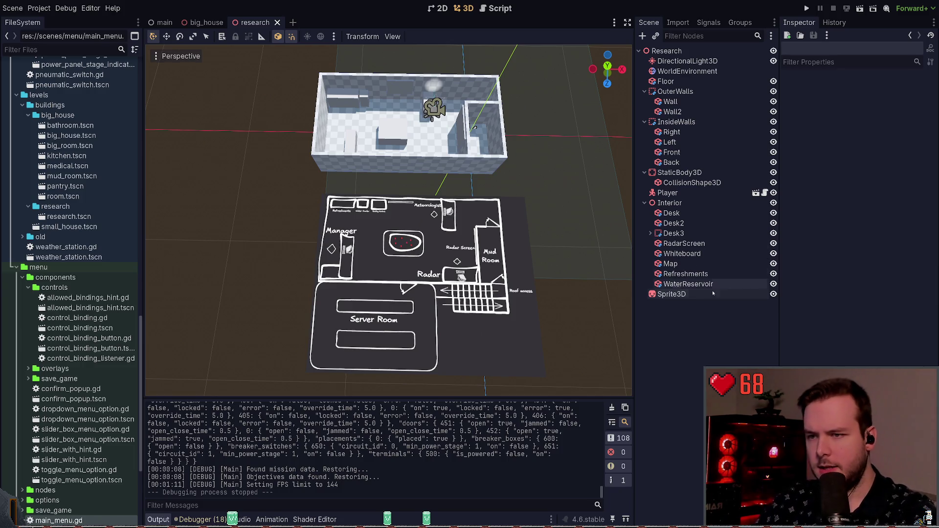
- Move the floor-plan sprite along Z so it sits farther from the room model
click(674, 294)
drag(431, 276, 447, 329)
key(ctrl+z)
drag(423, 266, 424, 313)
click(289, 223)
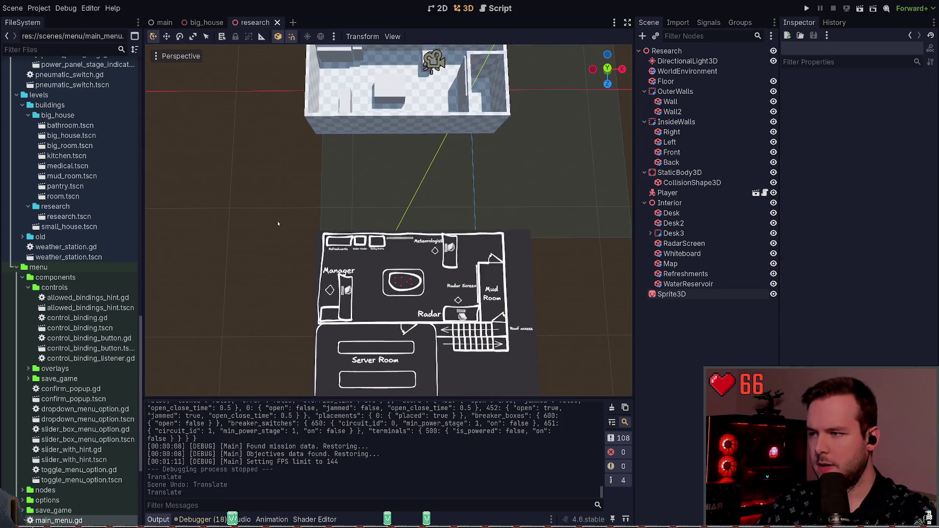
- Nudge the 0.7 × 0.8 × 1.7 Desk2 box slightly sideways along X
key(q)
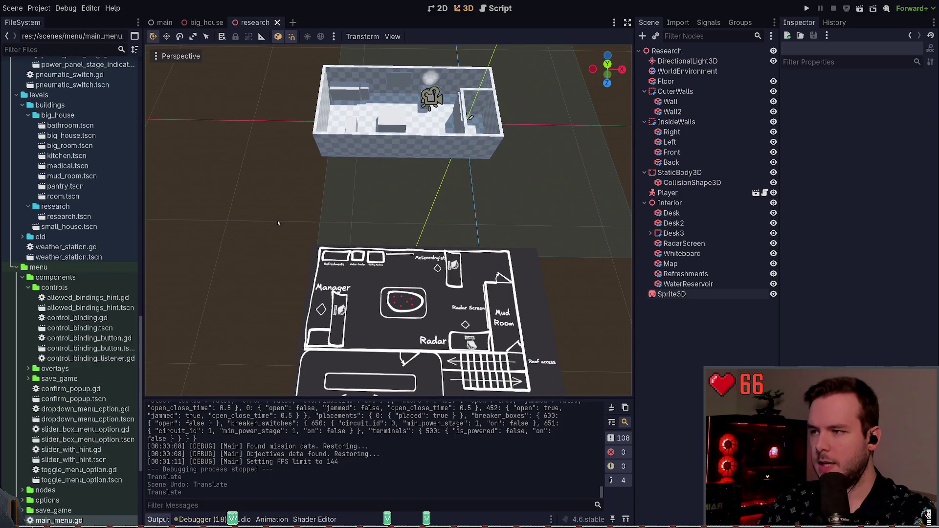
key(e)
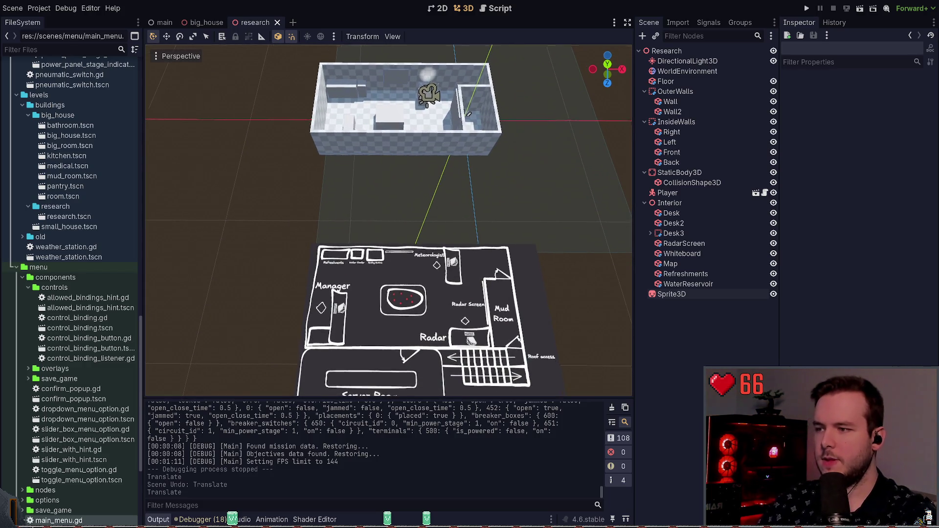
key(w)
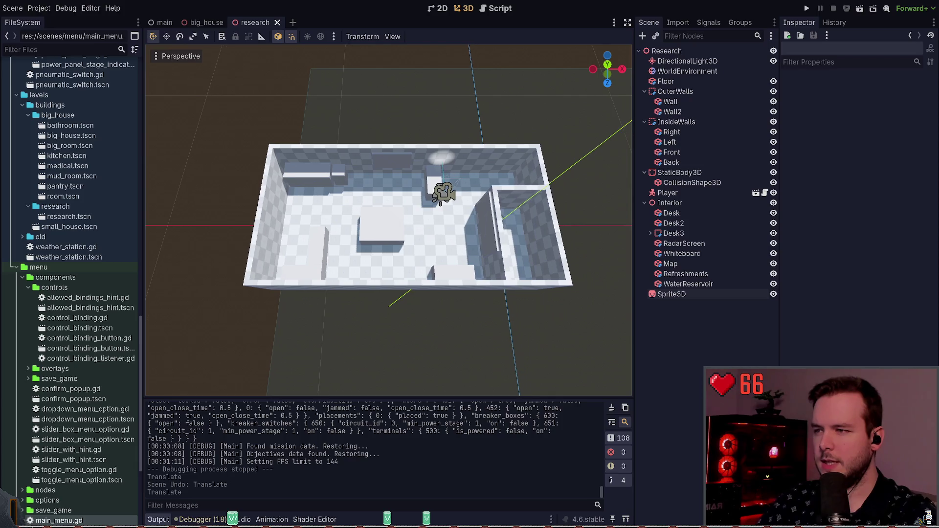
key(e)
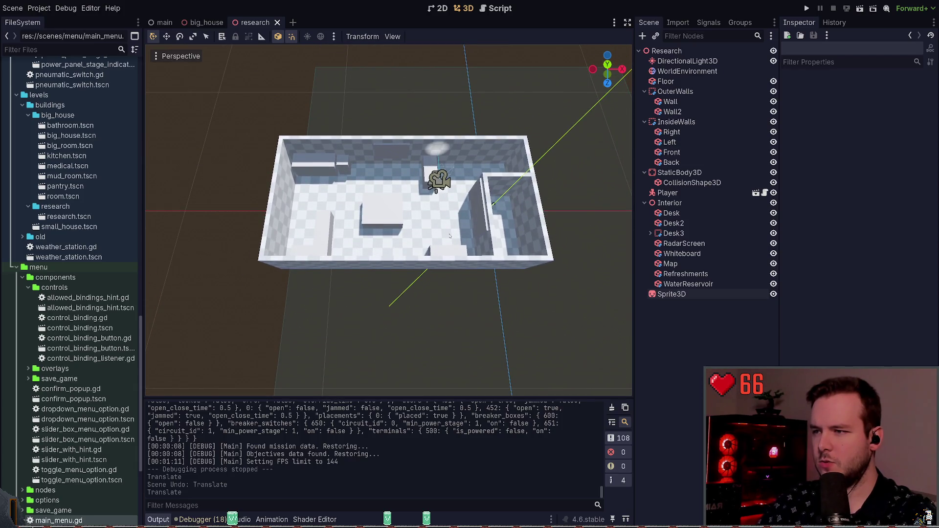
key(w)
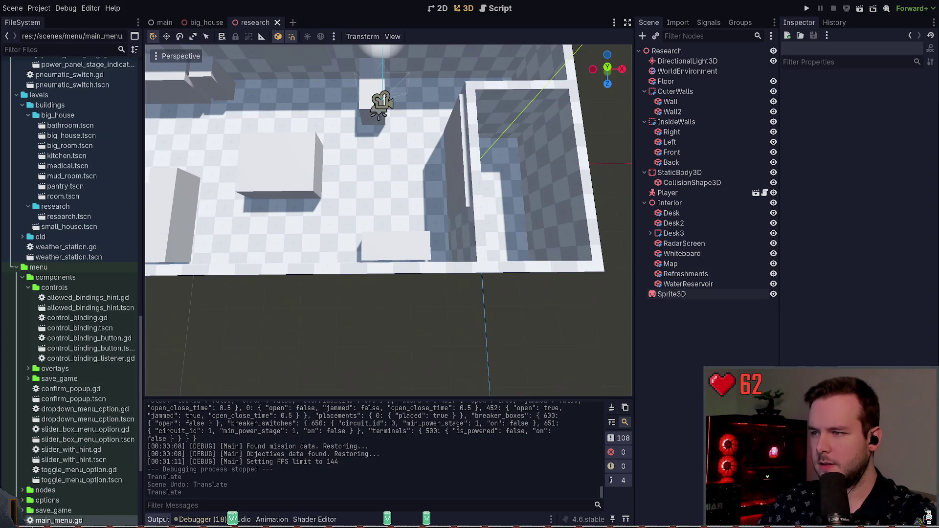
click(408, 247)
drag(386, 253, 390, 253)
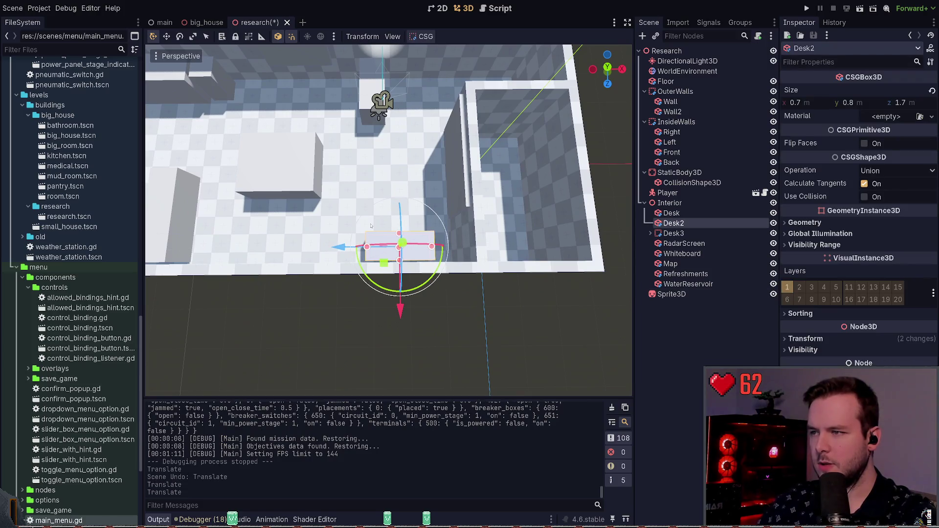
- Deselect Desk2 and save the research scene with Ctrl+S
drag(468, 227, 404, 238)
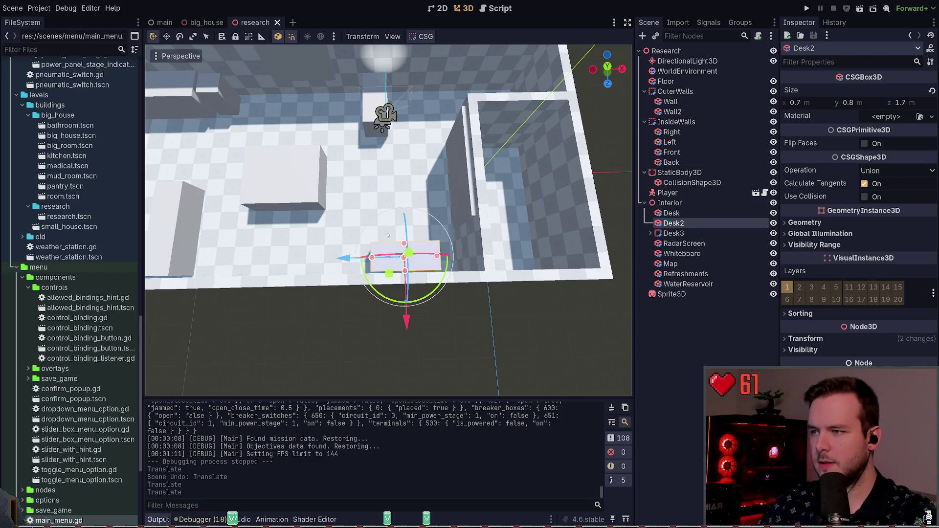
scroll(404, 254, down, 3)
scroll(404, 254, down, 3)
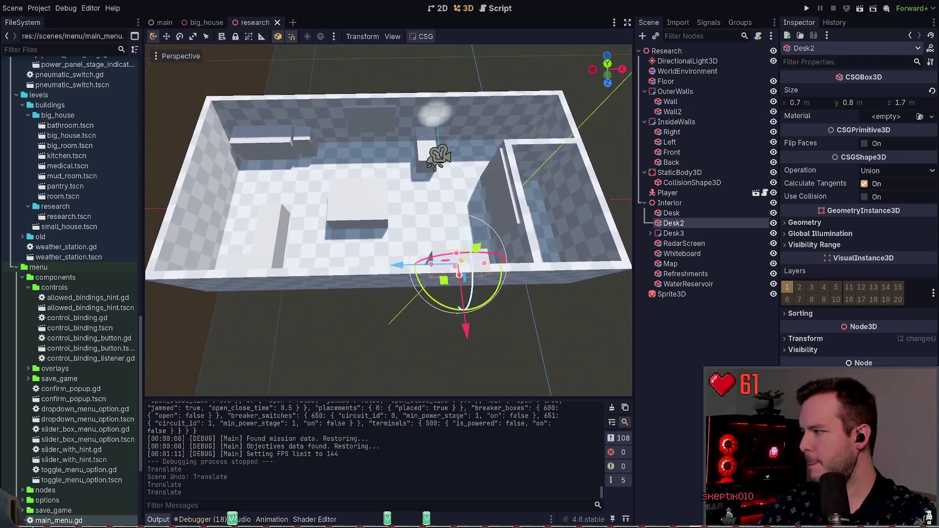
drag(404, 254, 404, 223)
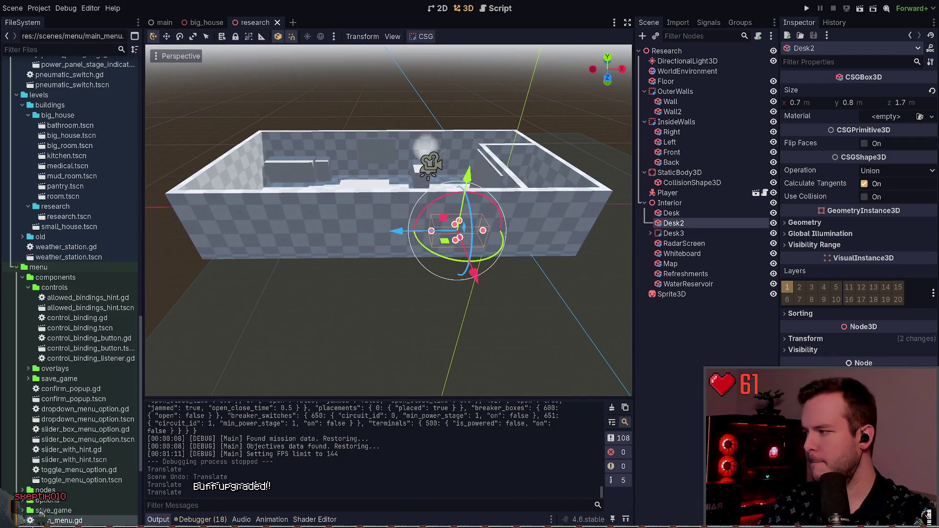
key(Escape)
key(ctrl+s)
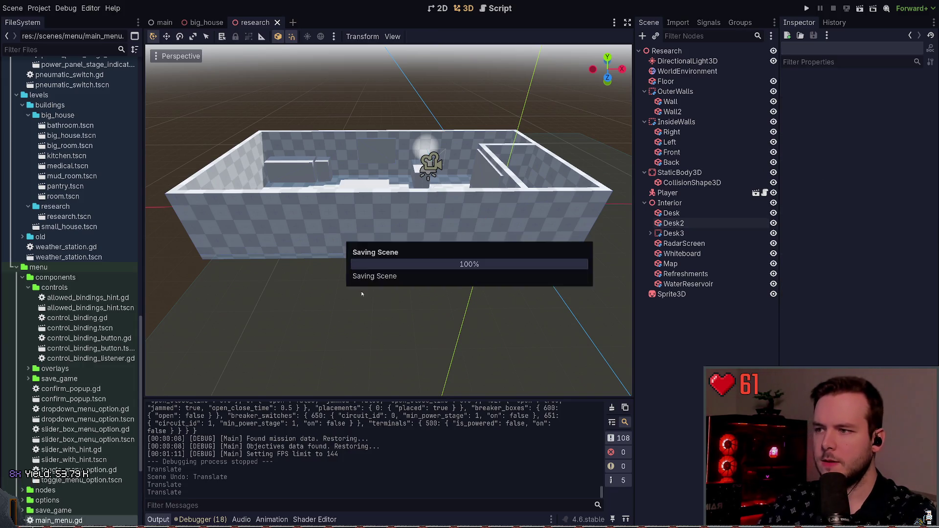
mouse_move(483, 274)
mouse_down()
mouse_move(483, 315)
mouse_move(483, 279)
mouse_up()
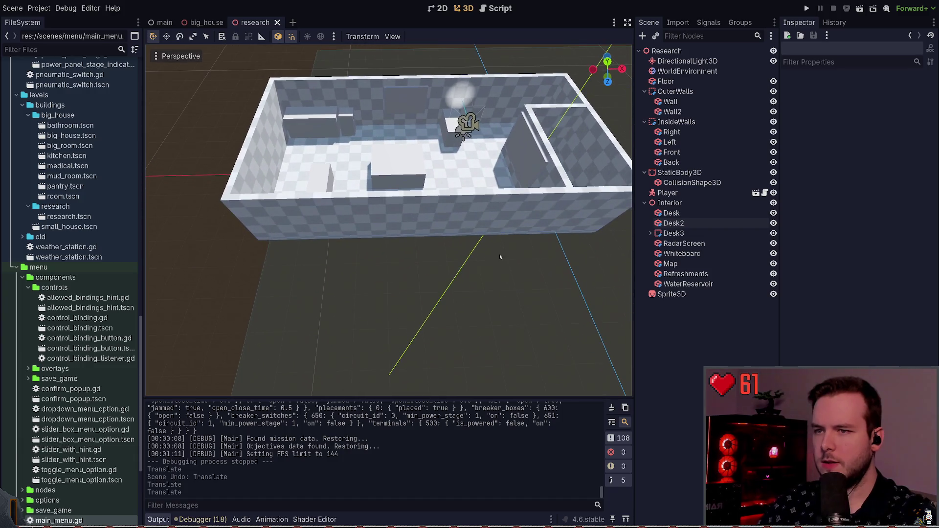
- Select the inner Right wall and shorten it from 12 m to 6.4 m
click(675, 91)
click(509, 211)
key(Escape)
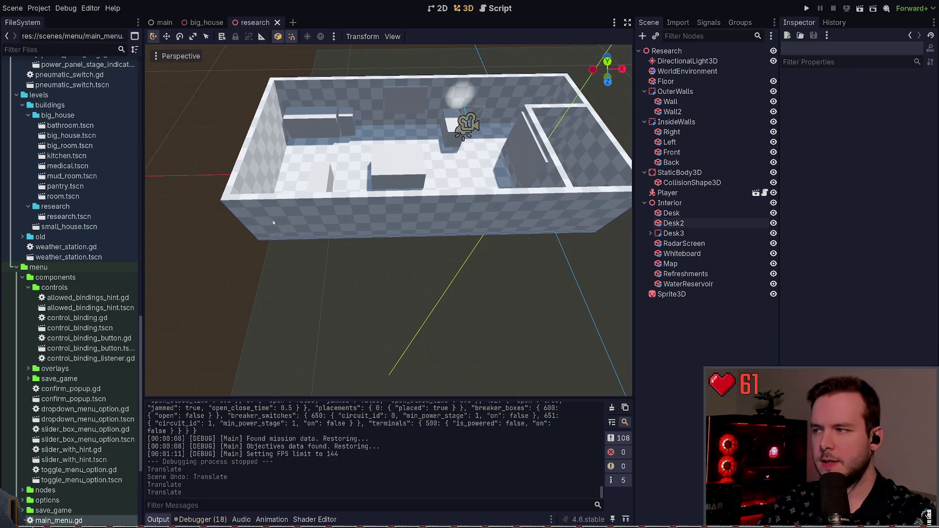
click(260, 200)
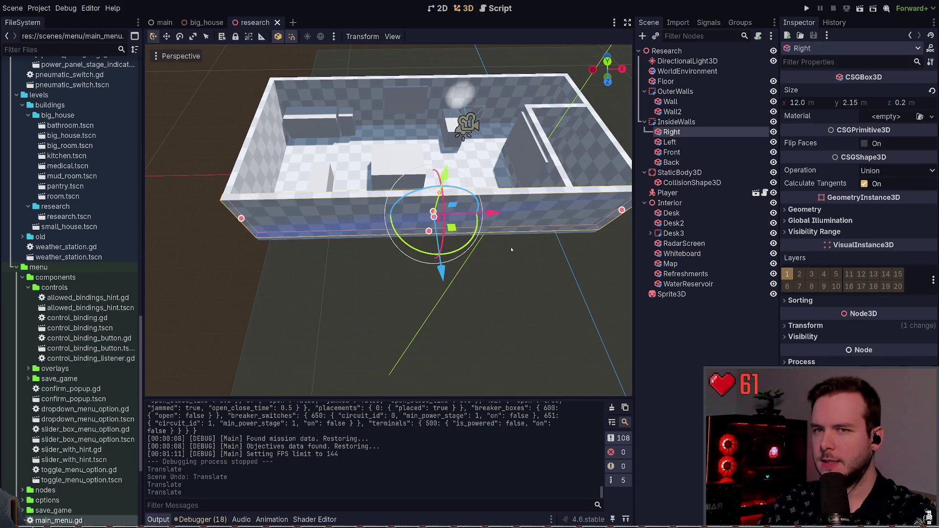
mouse_move(532, 247)
mouse_down()
mouse_move(342, 251)
mouse_move(266, 235)
mouse_move(353, 238)
mouse_up()
scroll(388, 220, up, 5)
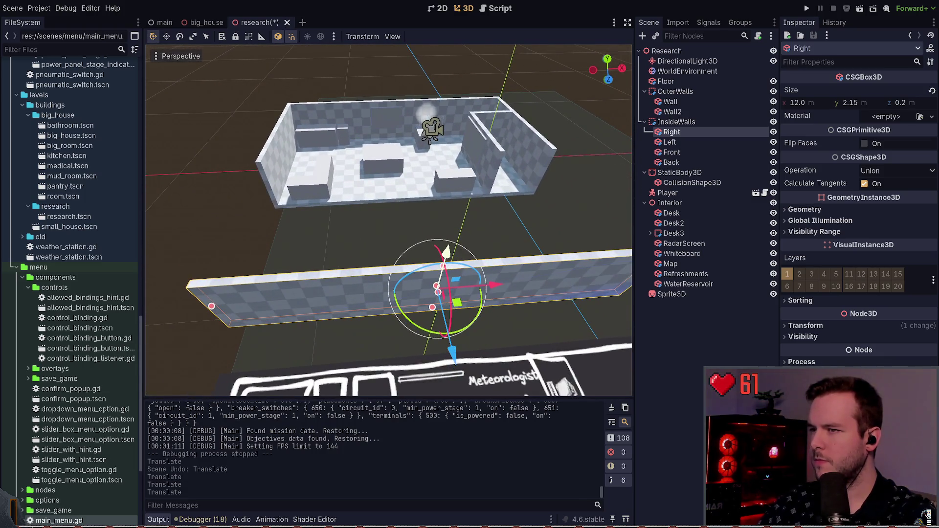
mouse_move(212, 306)
mouse_down()
mouse_move(425, 303)
mouse_move(386, 216)
mouse_move(368, 202)
mouse_up()
- Slide the Right wall toward the corner and shorten it further to 4.5 m
scroll(368, 201, up, 6)
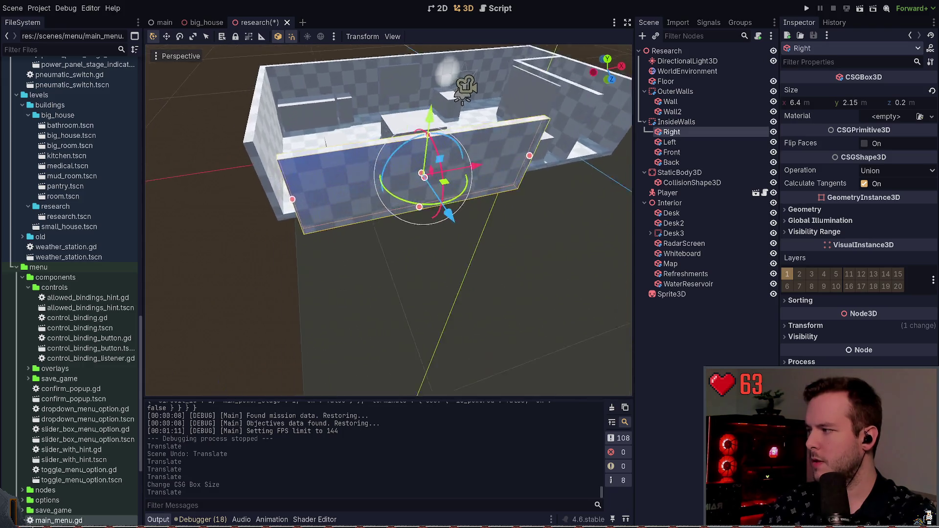
scroll(389, 220, down, 5)
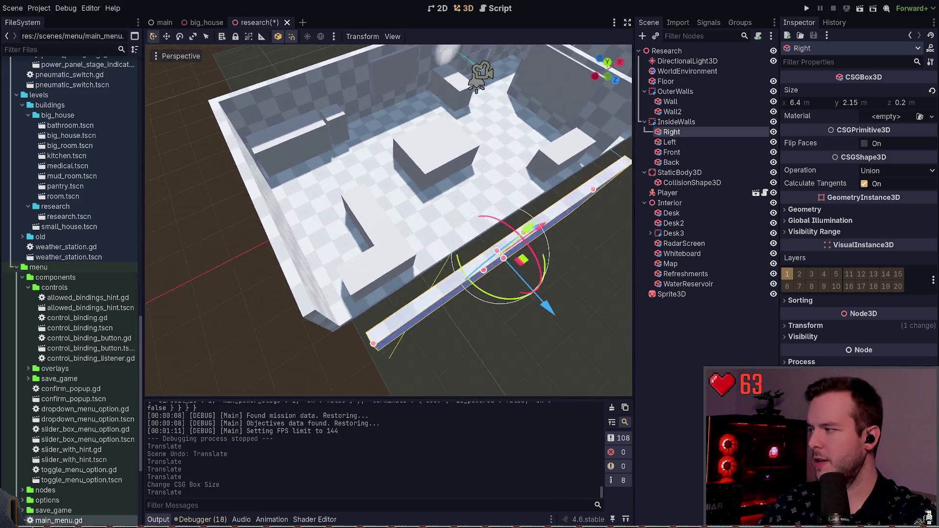
scroll(518, 294, down, 3)
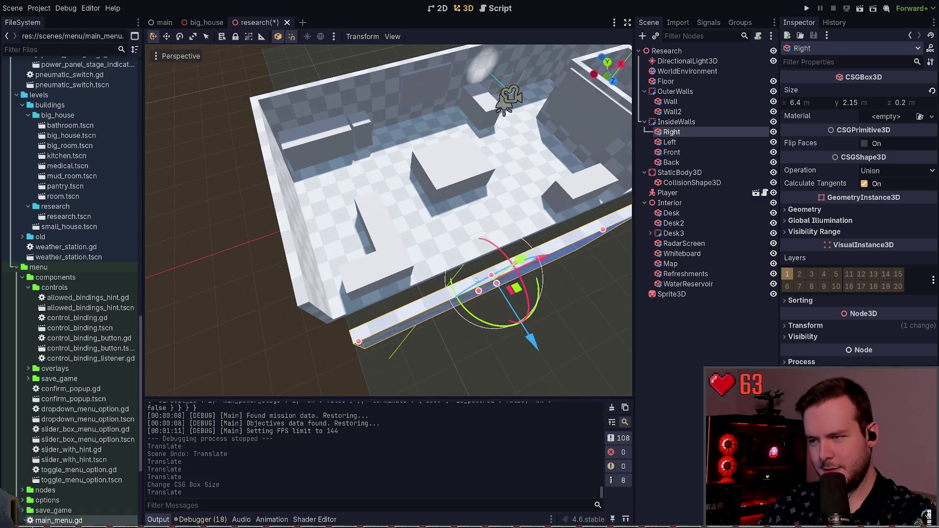
drag(523, 274, 452, 269)
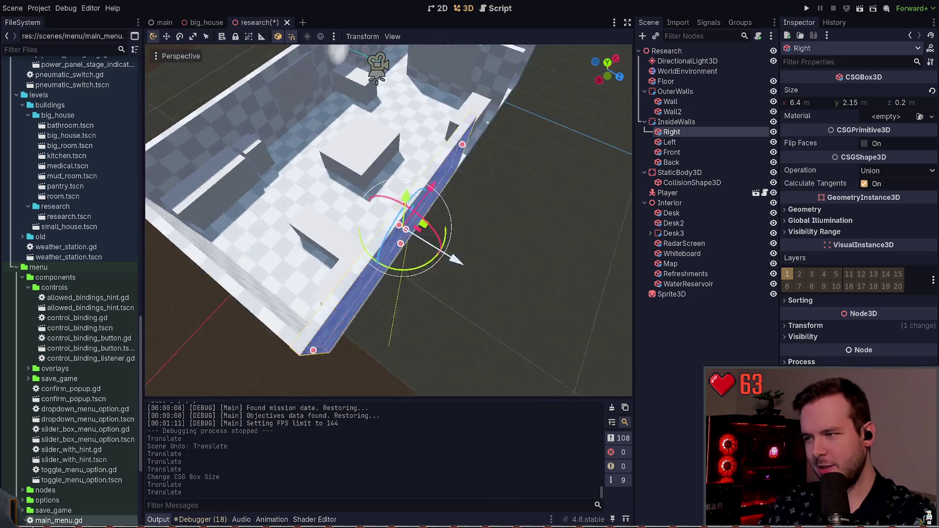
drag(391, 220, 587, 221)
drag(471, 259, 393, 264)
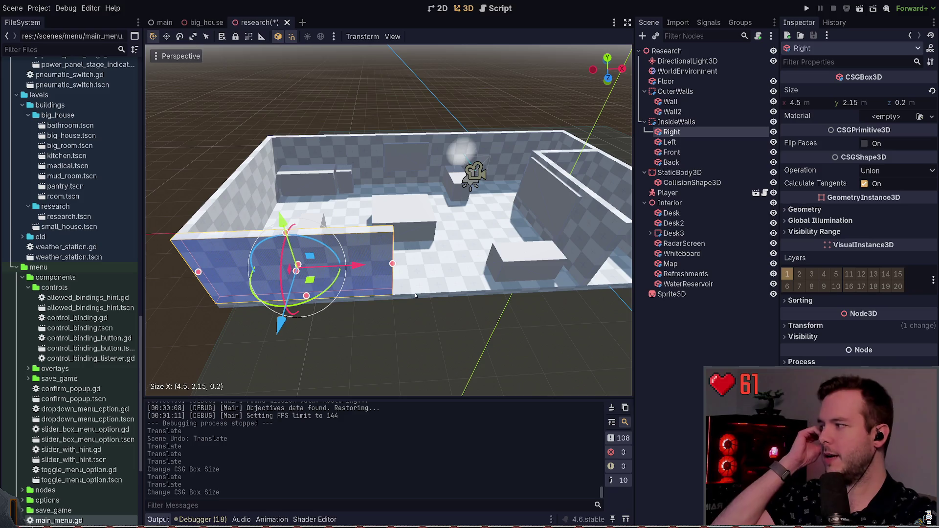
- Save the research scene with the 4.5 × 2.15 × 0.2 Right wall
click(382, 306)
click(369, 272)
click(219, 127)
click(343, 245)
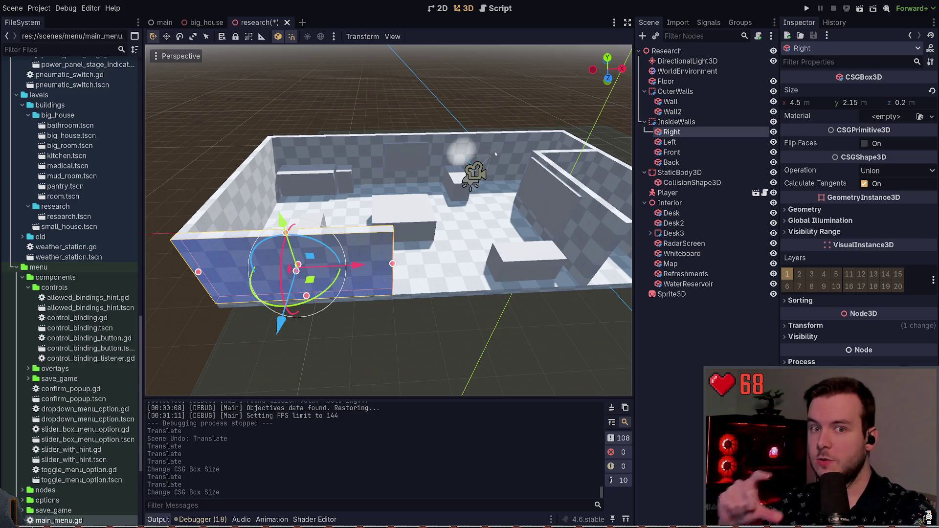
drag(495, 154, 444, 107)
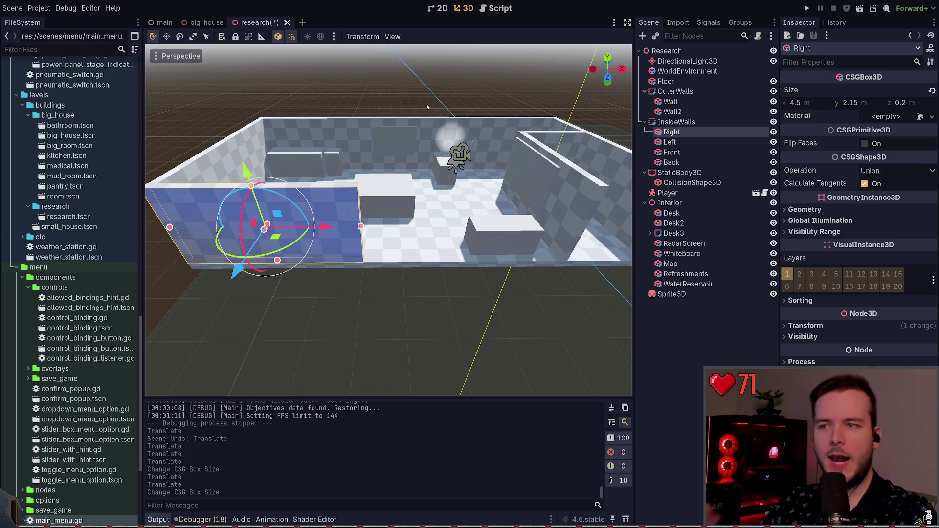
mouse_move(444, 107)
mouse_down()
mouse_move(455, 118)
mouse_move(404, 171)
mouse_move(461, 265)
mouse_move(391, 271)
mouse_up()
key(ctrl+s)
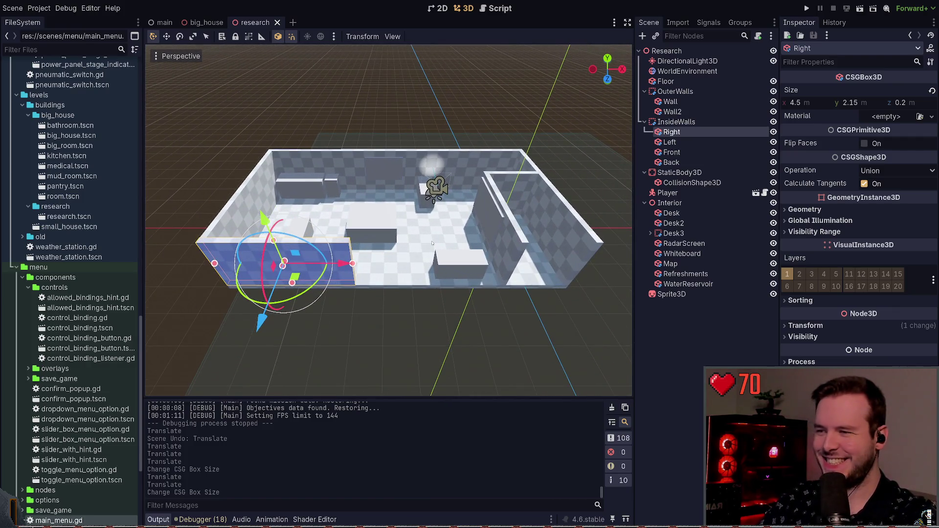
mouse_move(374, 181)
mouse_down()
mouse_move(365, 179)
mouse_move(376, 122)
mouse_move(366, 176)
mouse_up()
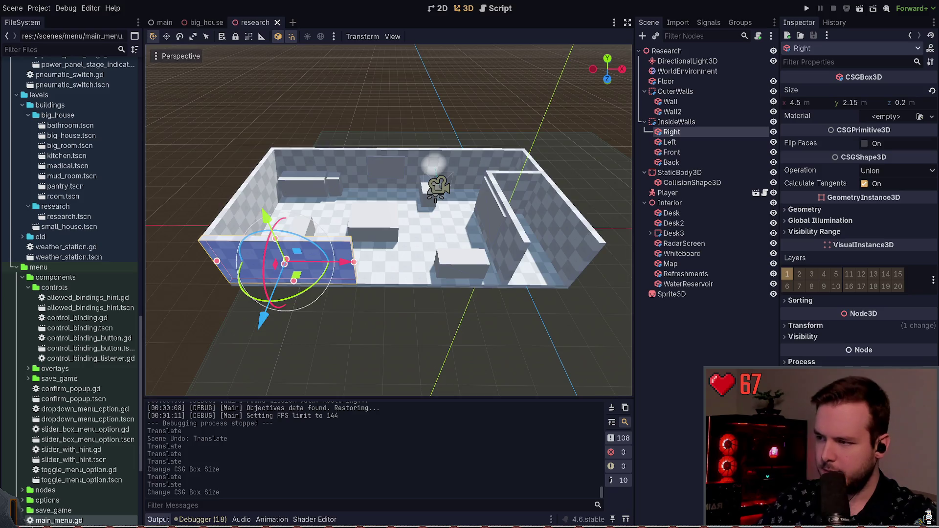
- Duplicate the Refreshments unit as Refreshments2 and place it along the back wall
key(a)
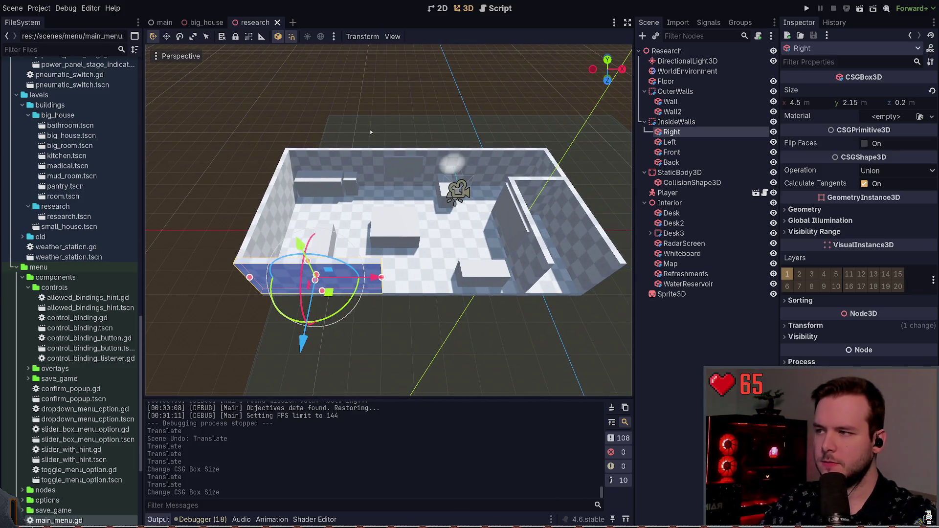
key(w)
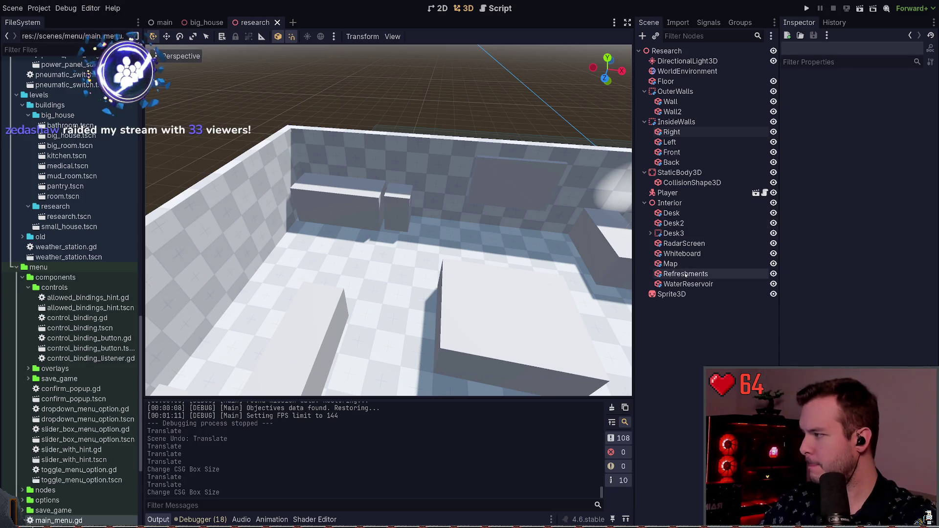
click(684, 274)
key(ctrl+d)
key(g)
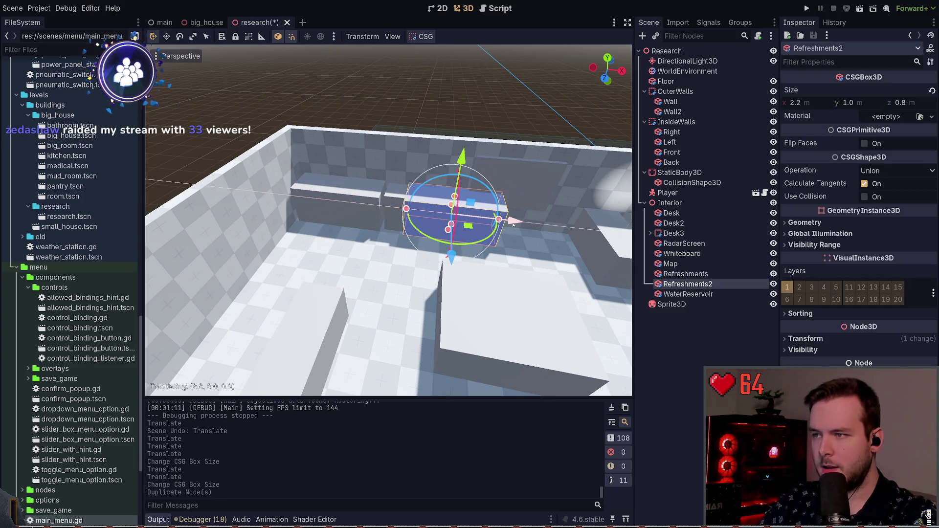
click(519, 245)
drag(492, 264, 463, 264)
key(g)
click(472, 255)
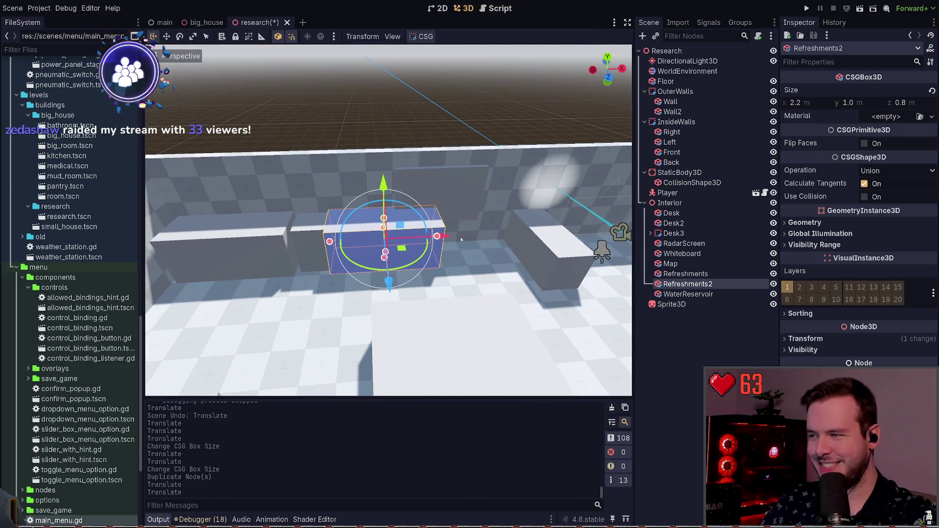
key(g)
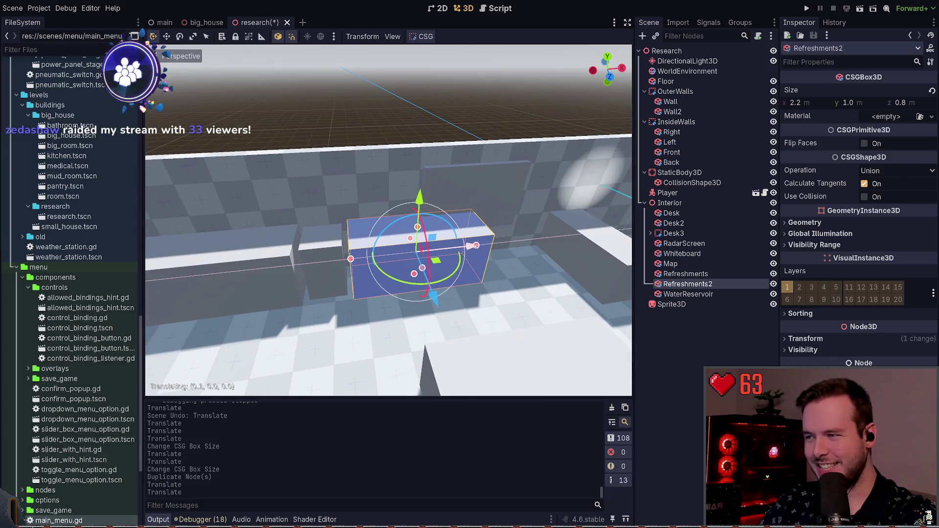
click(480, 247)
- Narrow Refreshments2 from 2.2 m to 1.2 m wide
drag(480, 247, 444, 280)
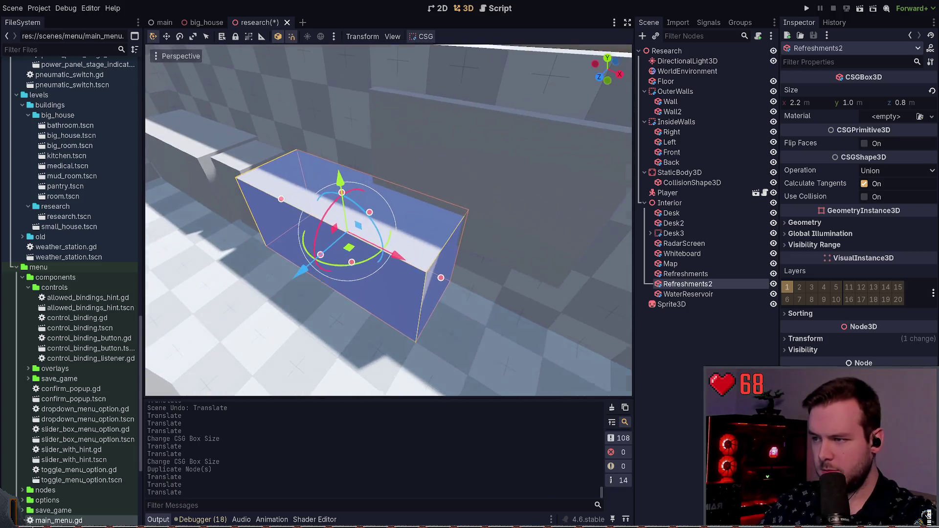
mouse_move(443, 275)
mouse_down()
mouse_move(361, 240)
mouse_move(377, 230)
mouse_move(377, 181)
mouse_move(423, 235)
mouse_move(419, 193)
mouse_move(440, 236)
mouse_move(432, 282)
mouse_move(424, 259)
mouse_up()
key(w)
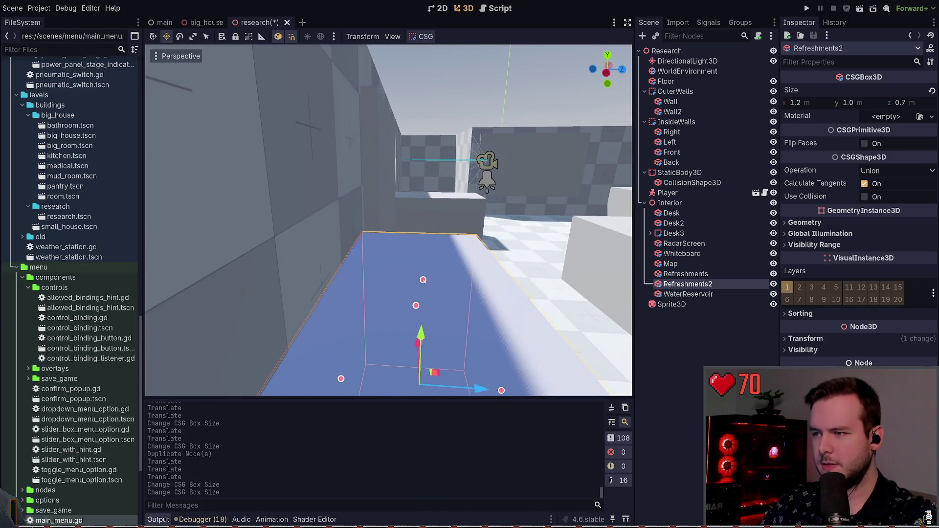
drag(388, 221, 379, 230)
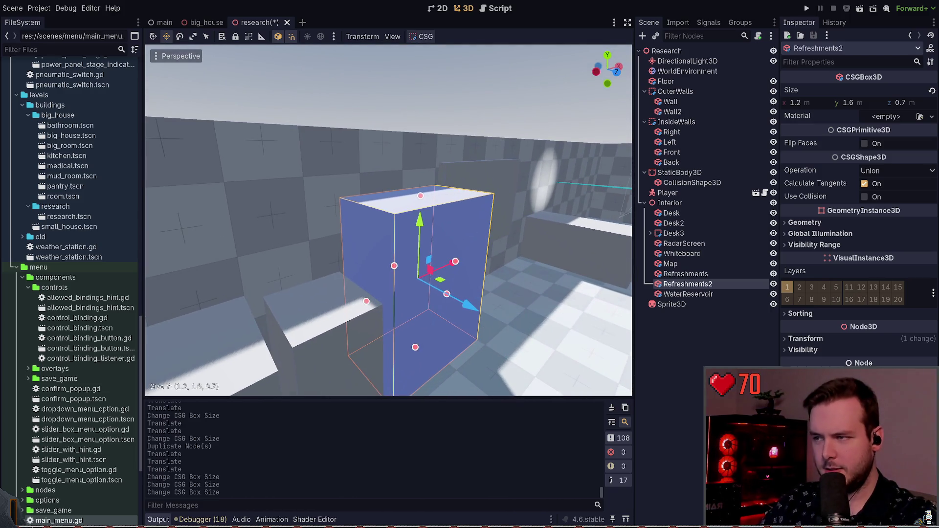
- Raise Refreshments2 from 1.6 m to 1.8 m tall and save the scene
key(g)
click(420, 166)
key(ctrl+z)
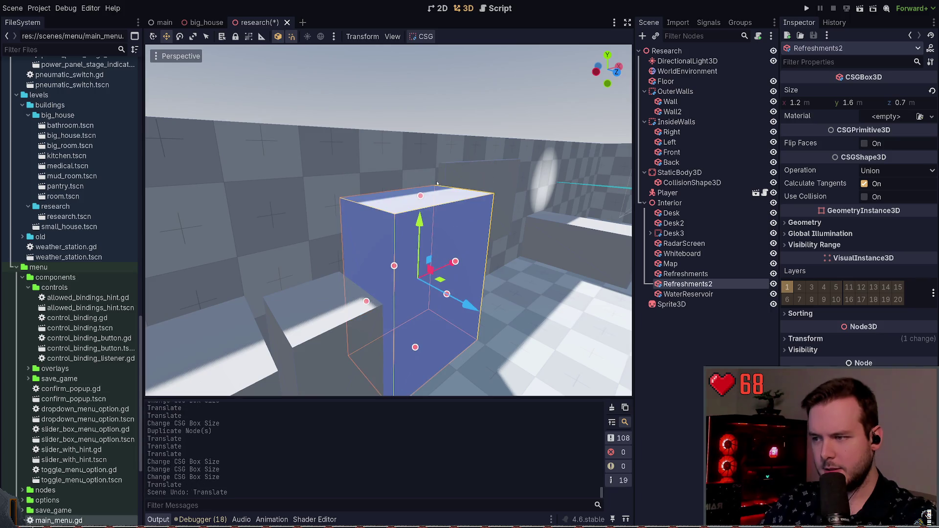
drag(421, 189, 421, 169)
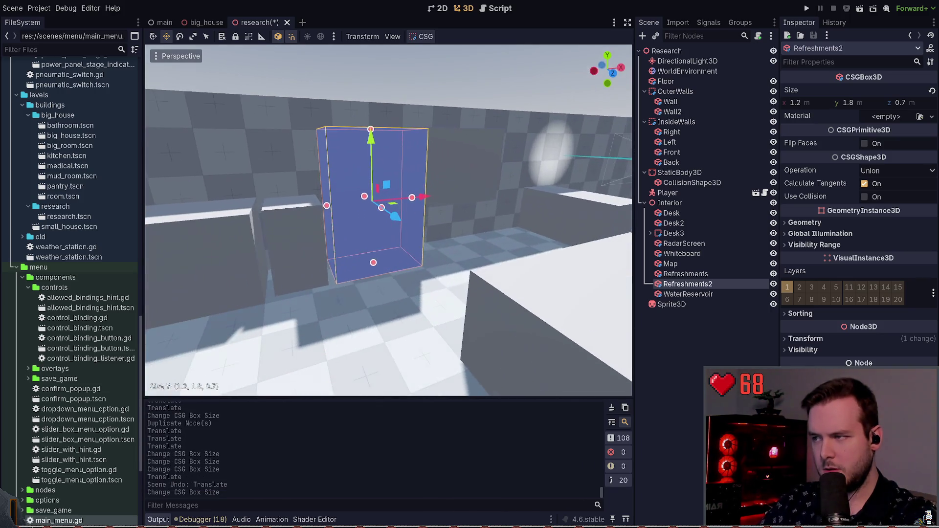
key(ctrl+s)
scroll(389, 220, down, 6)
scroll(453, 265, up, 5)
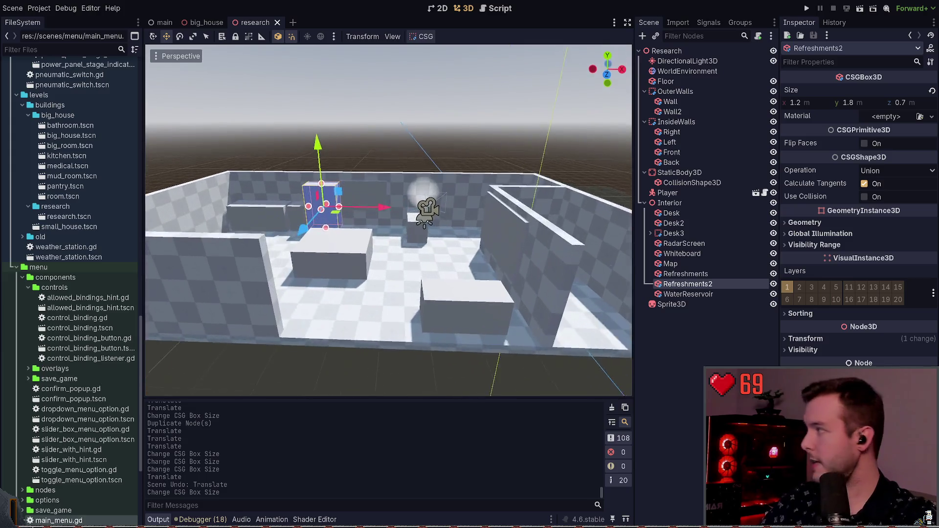
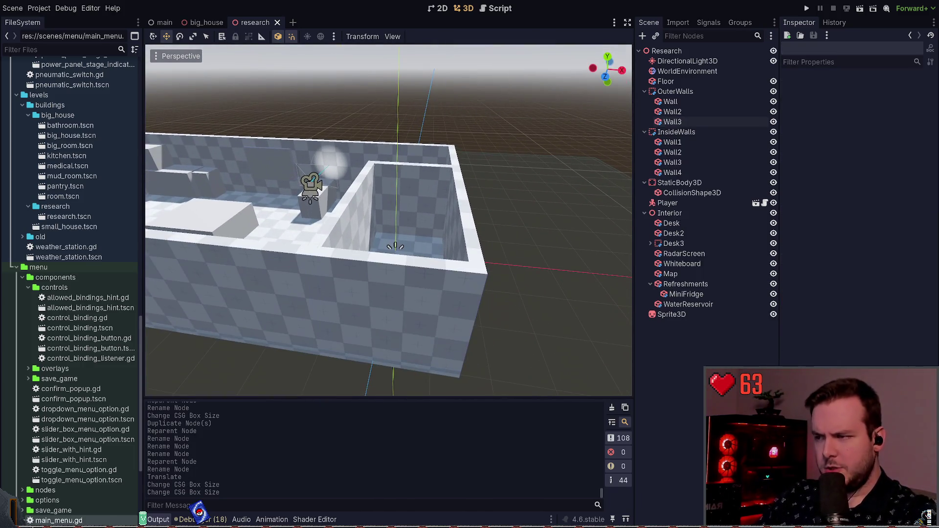
- Select outer wall Wall3 and duplicate it into a new Wall4
click(528, 229)
click(473, 266)
scroll(550, 191, down, 5)
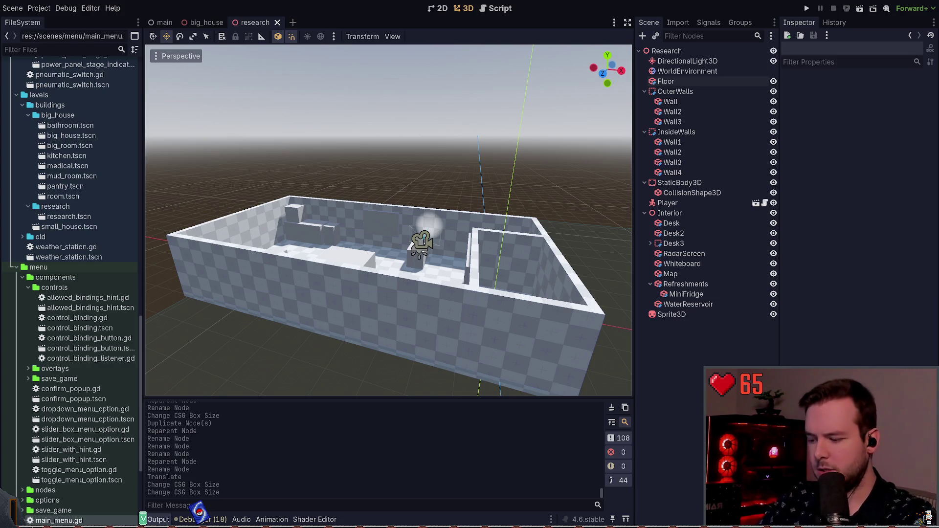
scroll(334, 200, up, 5)
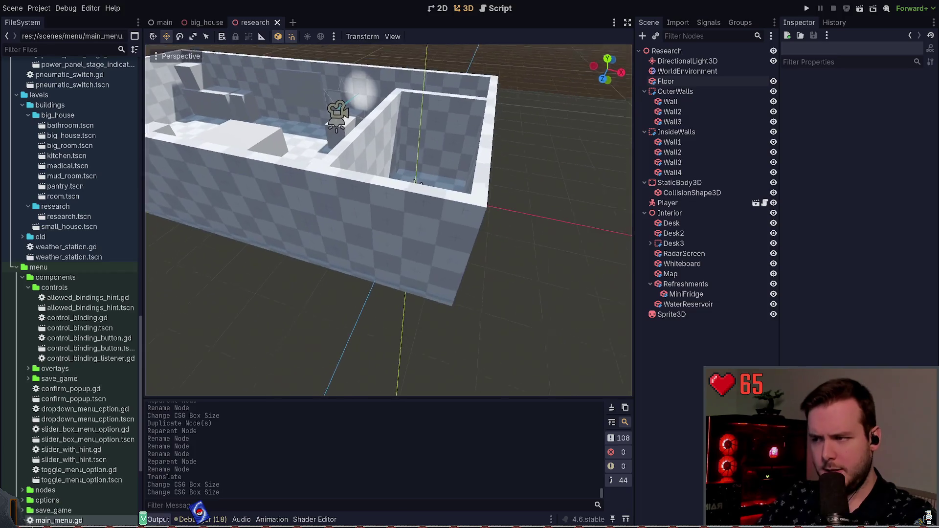
click(334, 200)
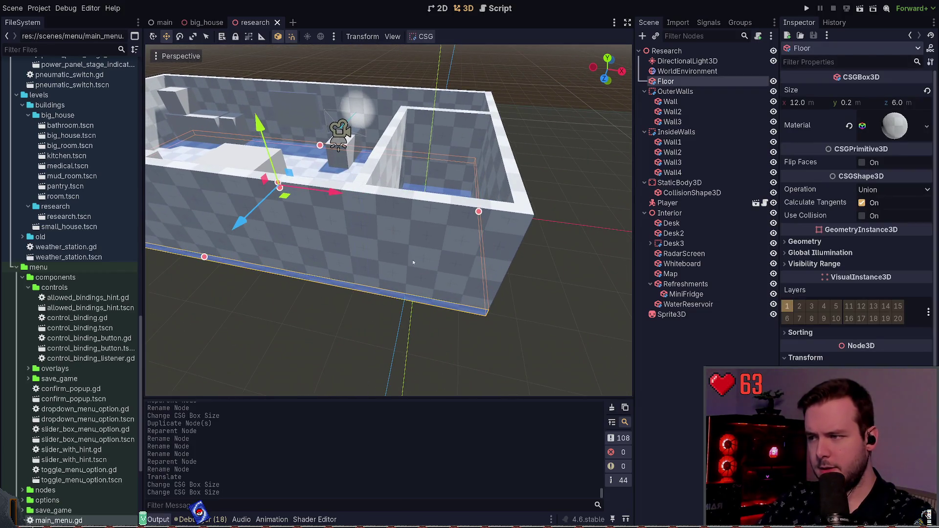
click(440, 245)
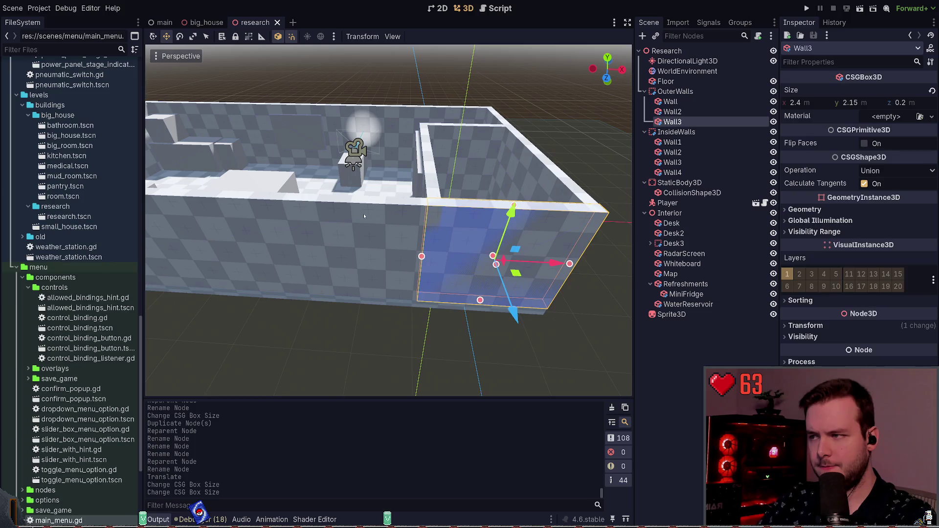
click(357, 205)
click(403, 87)
click(434, 170)
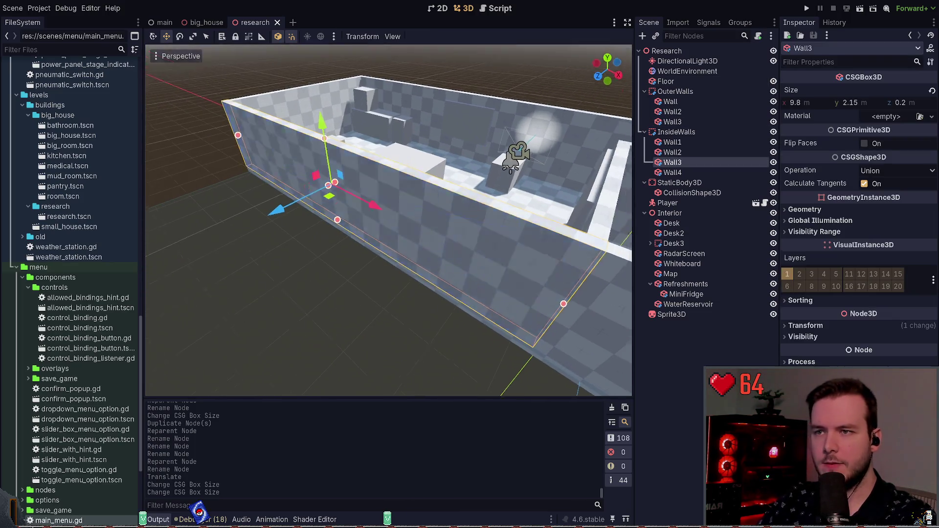
drag(517, 168, 517, 168)
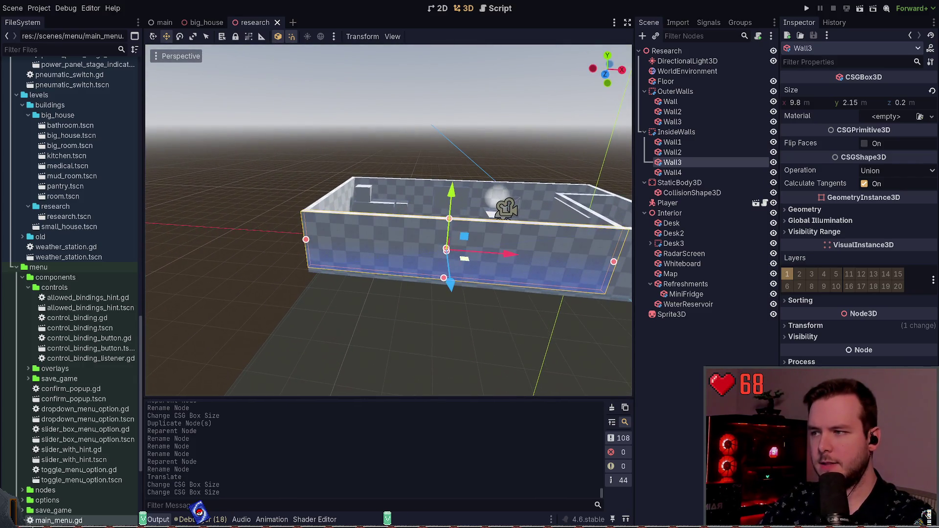
click(673, 122)
key(ctrl+d)
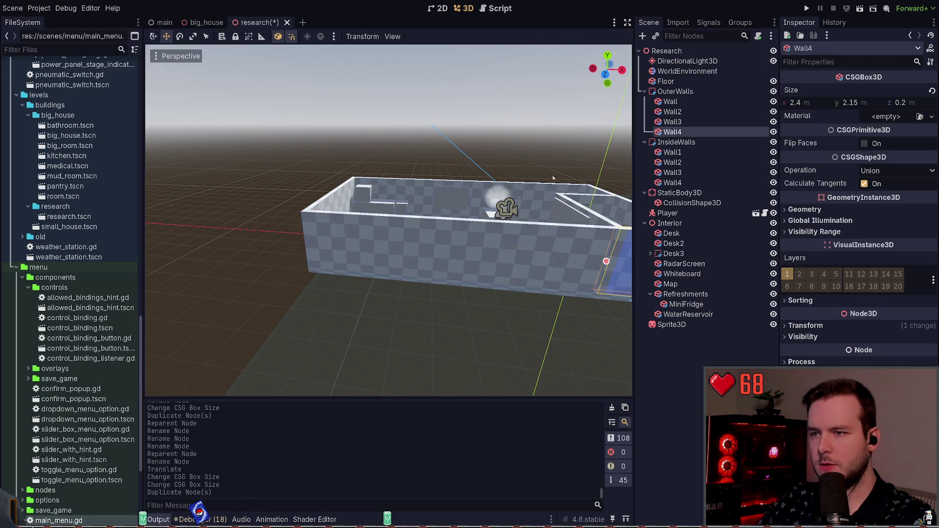
- Trial-move Wall3 left and rotate it 90 degrees, then undo the change
drag(489, 195, 489, 196)
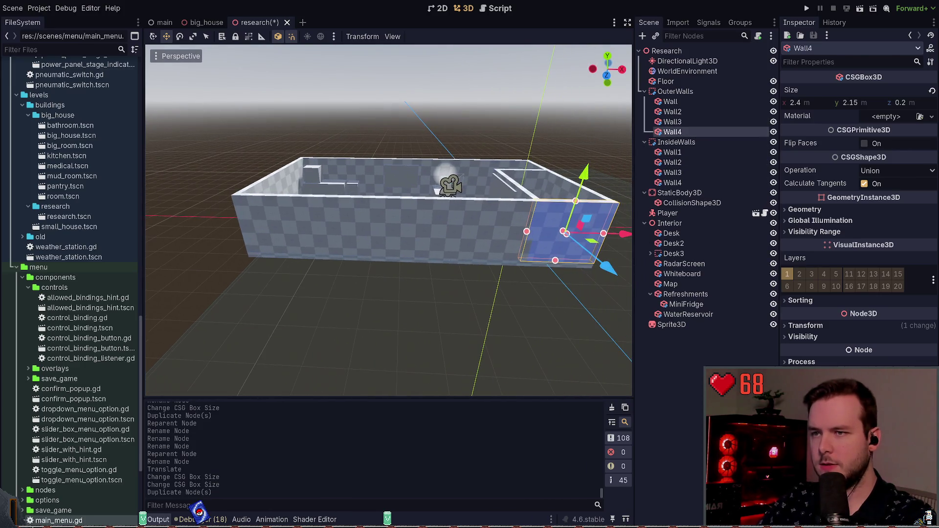
click(675, 124)
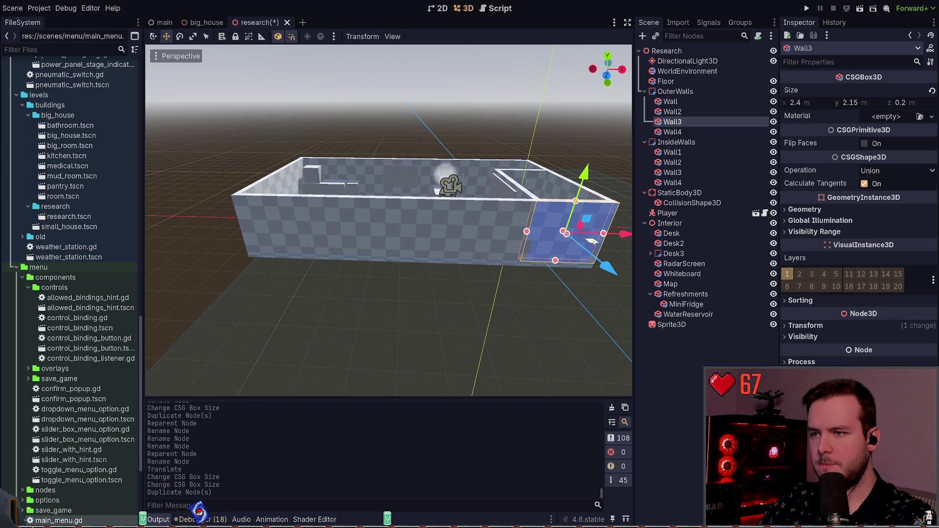
mouse_move(592, 239)
mouse_down()
mouse_move(313, 239)
mouse_move(455, 276)
mouse_up()
key(e)
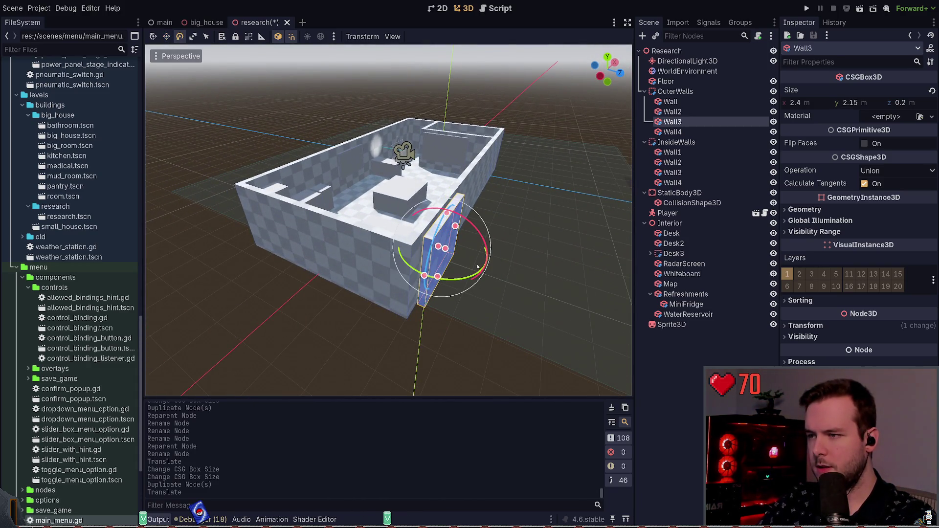
drag(467, 280, 459, 264)
key(w)
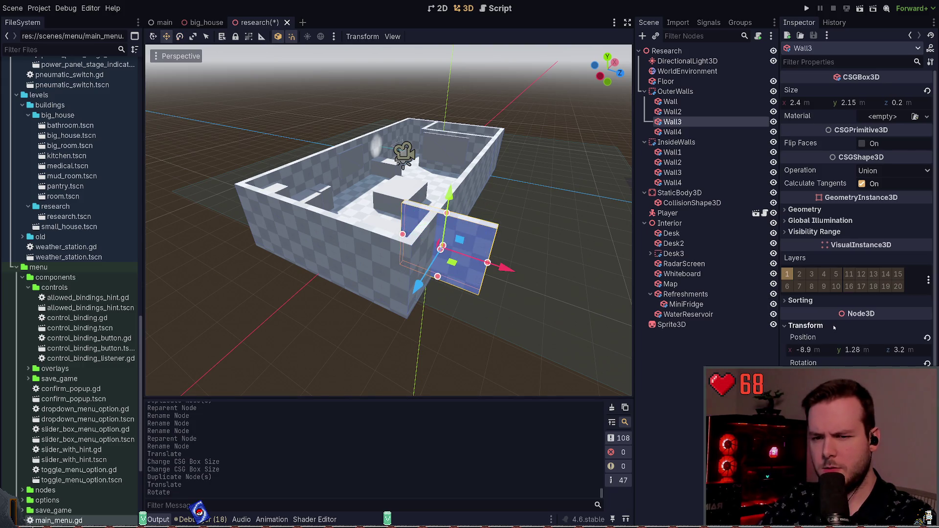
key(ctrl+z)
key(ctrl+z)
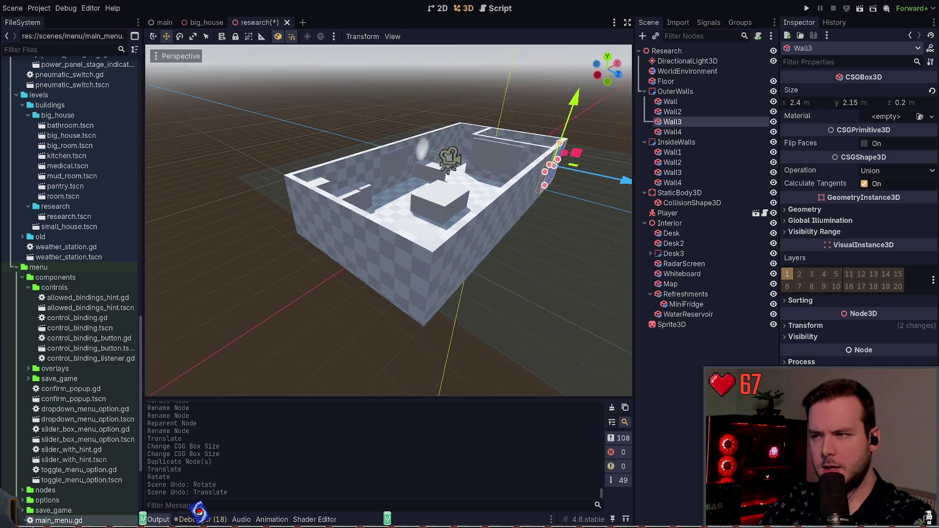
click(672, 112)
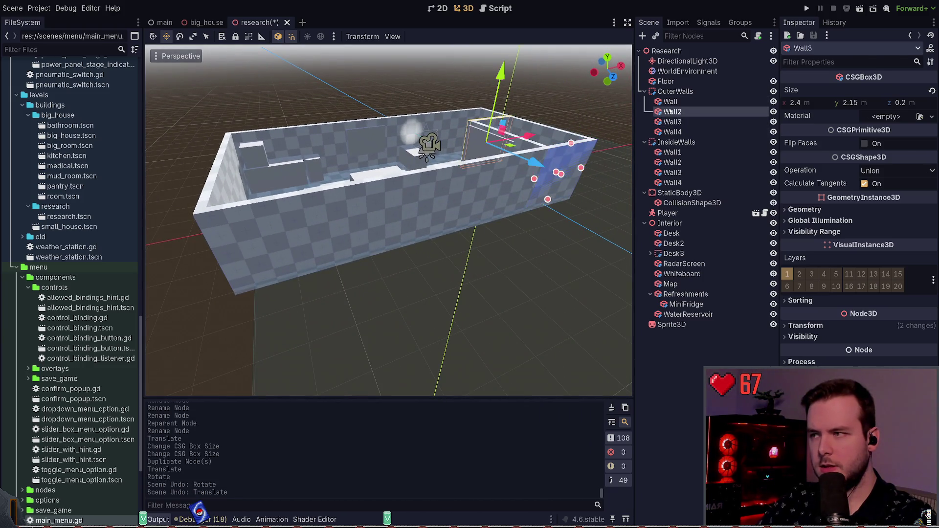
- Duplicate the outer wall Wall and delete the surplus Wall4
click(671, 101)
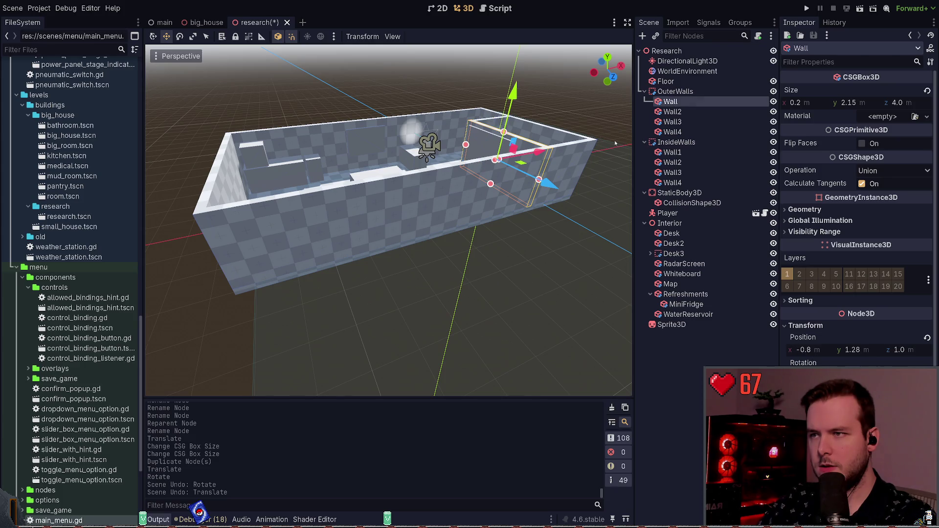
key(ctrl+d)
click(685, 132)
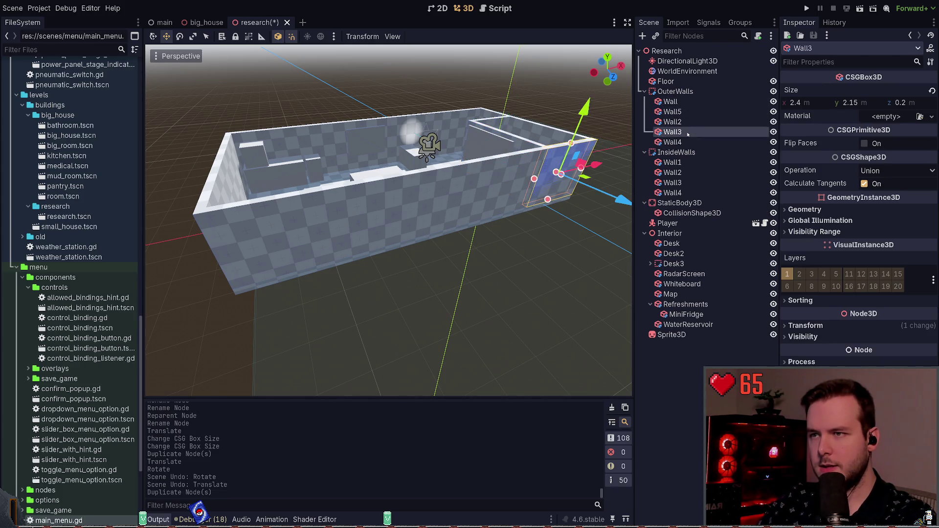
key(Delete)
- Move Wall5 into place at the building's end and save the scene
click(524, 190)
drag(523, 162, 289, 318)
key(f)
drag(419, 258, 430, 263)
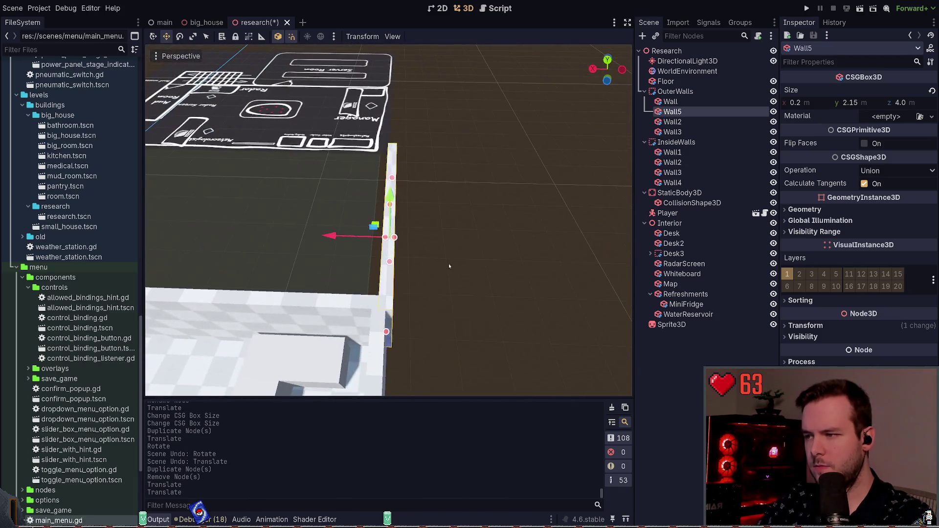
drag(345, 239, 332, 239)
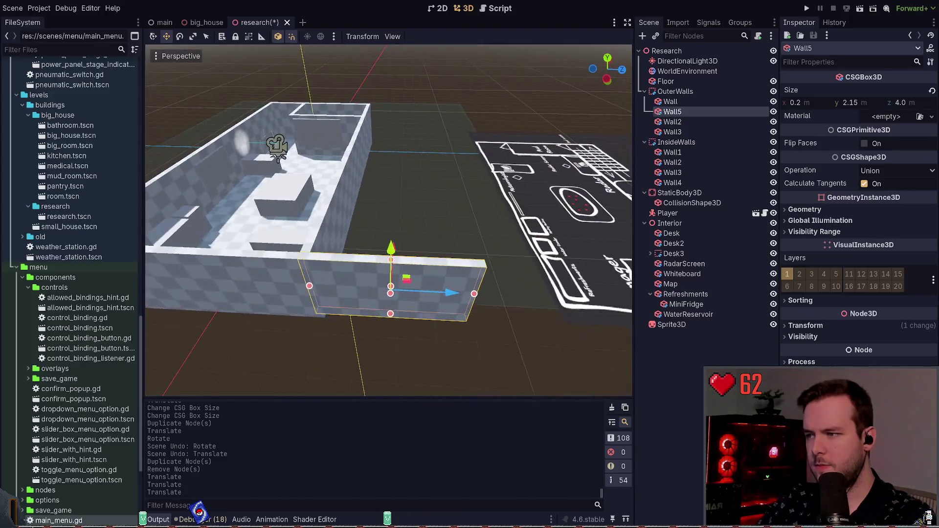
mouse_move(488, 197)
mouse_down()
mouse_move(455, 124)
mouse_move(489, 162)
mouse_up()
mouse_move(363, 303)
mouse_down()
mouse_move(342, 274)
mouse_move(363, 304)
mouse_up()
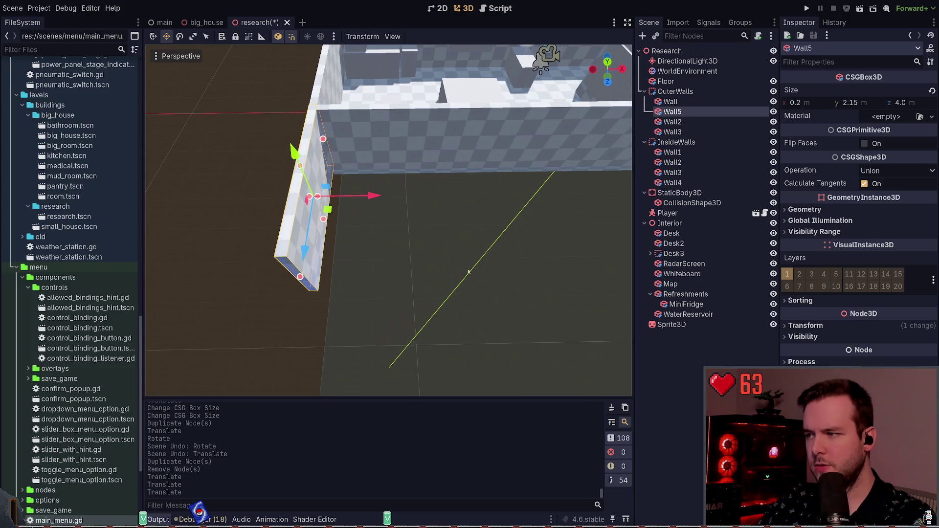
key(ctrl+s)
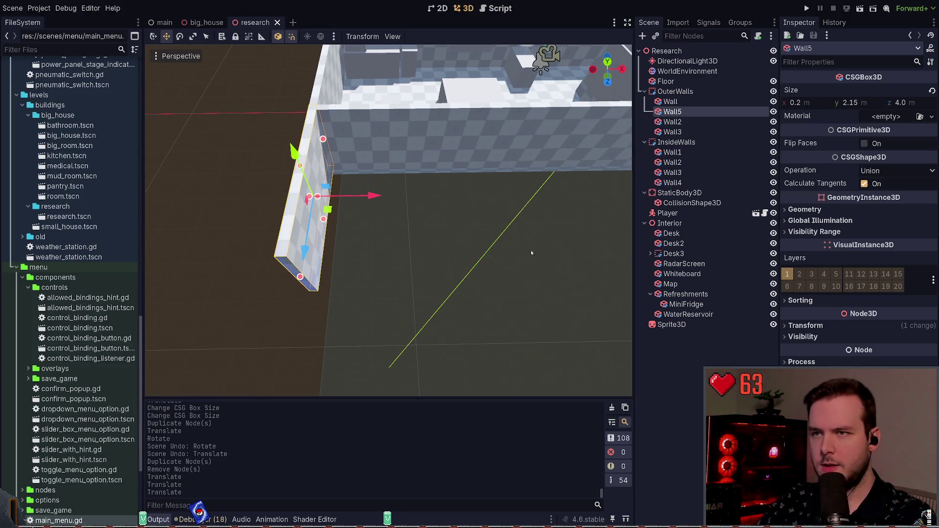
- Duplicate Wall5 as Wall6, slide it right along the side, and save again
key(ctrl+d)
drag(379, 207, 523, 210)
mouse_move(391, 245)
mouse_down()
mouse_move(342, 235)
mouse_move(438, 218)
mouse_move(501, 221)
mouse_move(453, 219)
mouse_move(528, 196)
mouse_move(489, 211)
mouse_up()
key(ctrl+s)
click(377, 167)
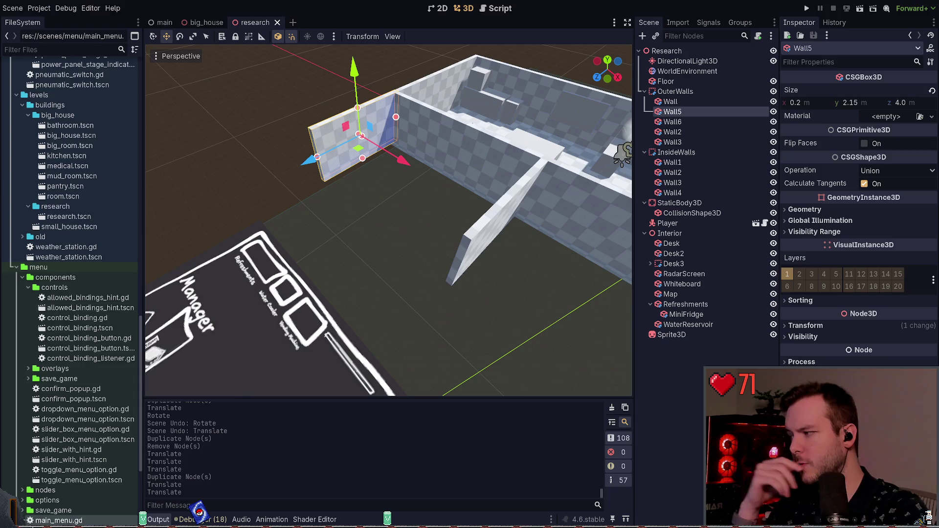
key(Escape)
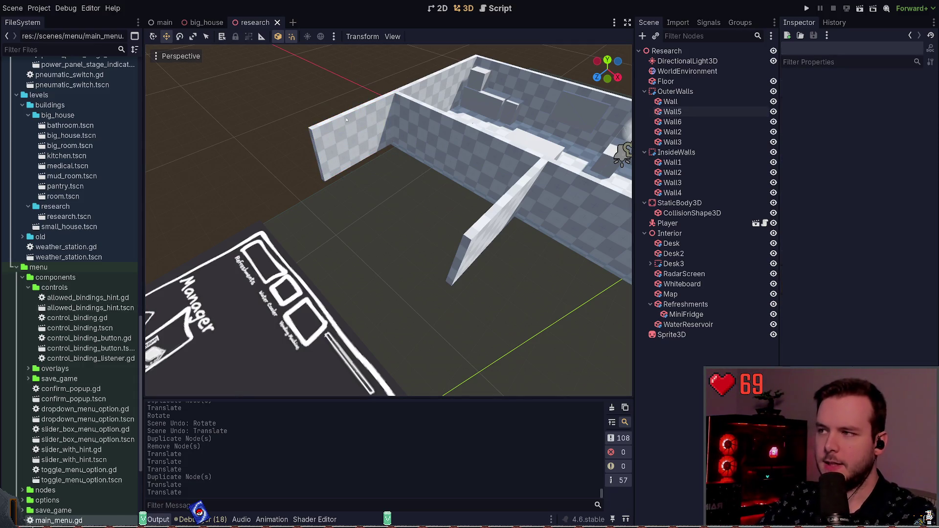
click(348, 116)
drag(340, 90, 457, 86)
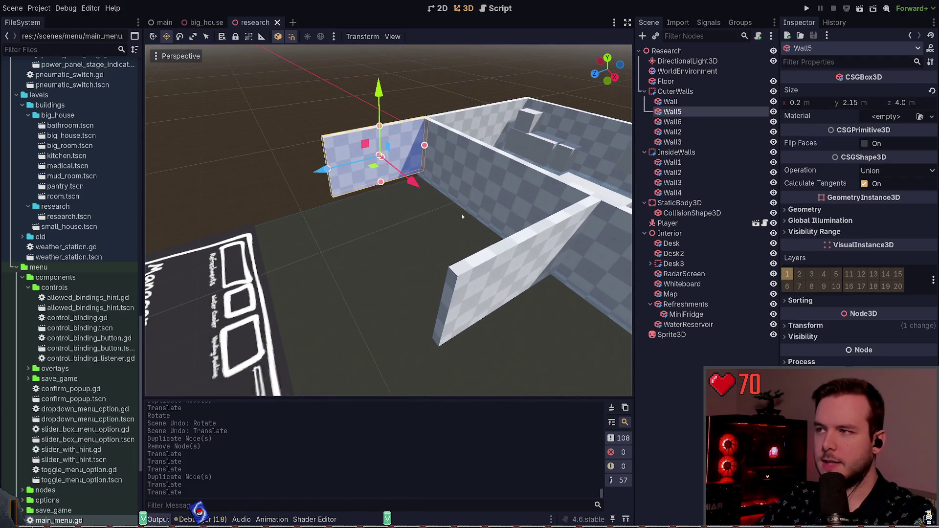
key(Escape)
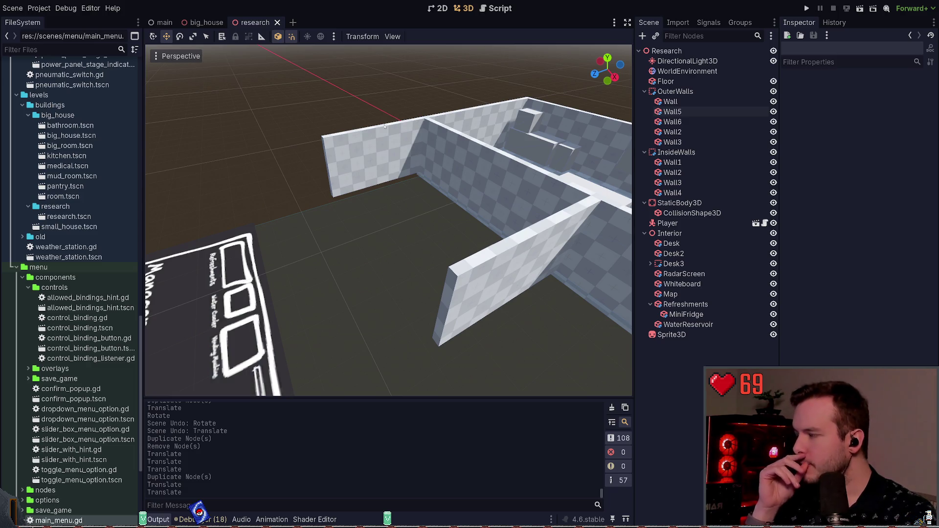
click(388, 125)
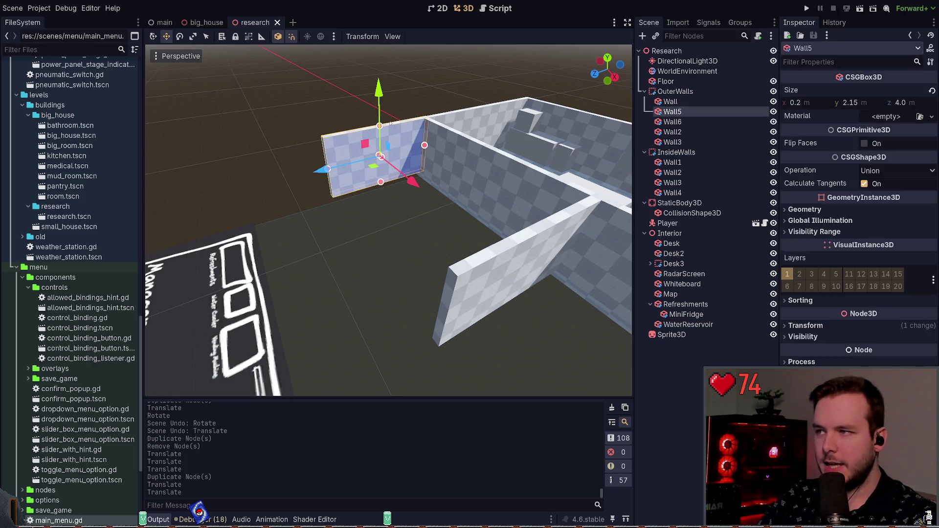
click(441, 128)
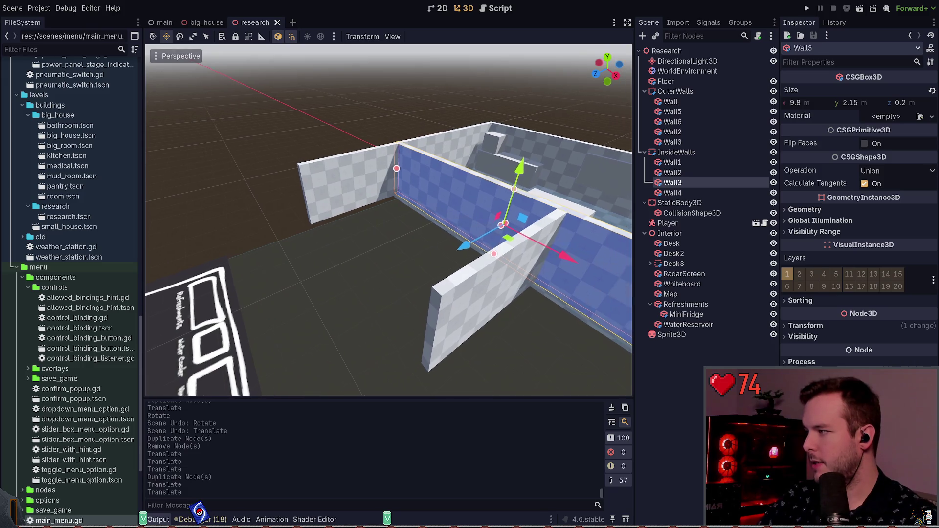
click(411, 258)
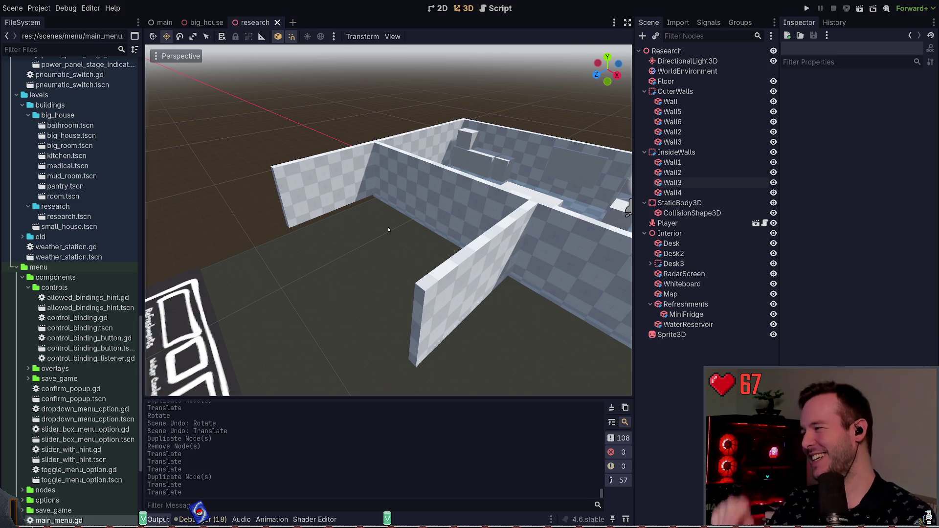
click(440, 169)
mouse_move(533, 158)
mouse_down()
mouse_move(372, 140)
mouse_move(303, 144)
mouse_move(413, 179)
mouse_up()
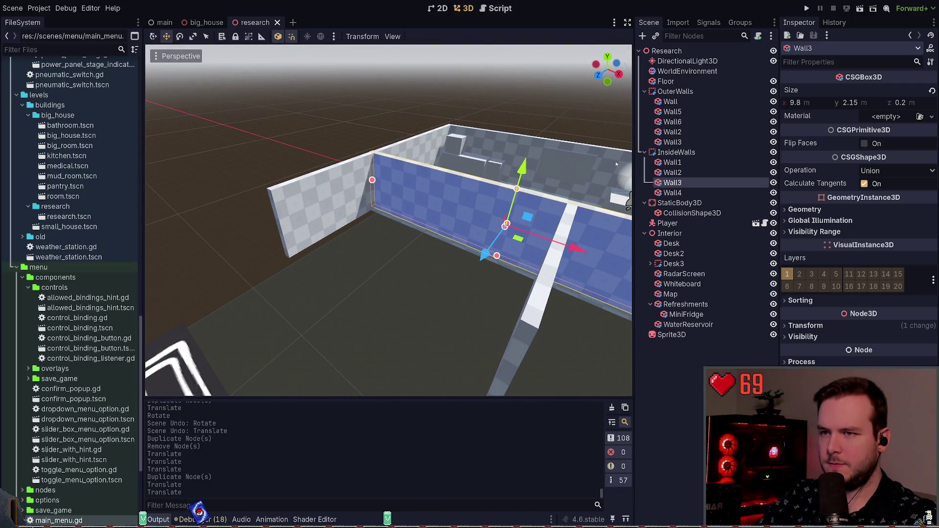
click(346, 173)
- Reorder Wall5/Wall6 and Wall2/Wall3 within the OuterWalls list
click(672, 122)
click(673, 111)
shift+click(672, 122)
drag(673, 122, 680, 143)
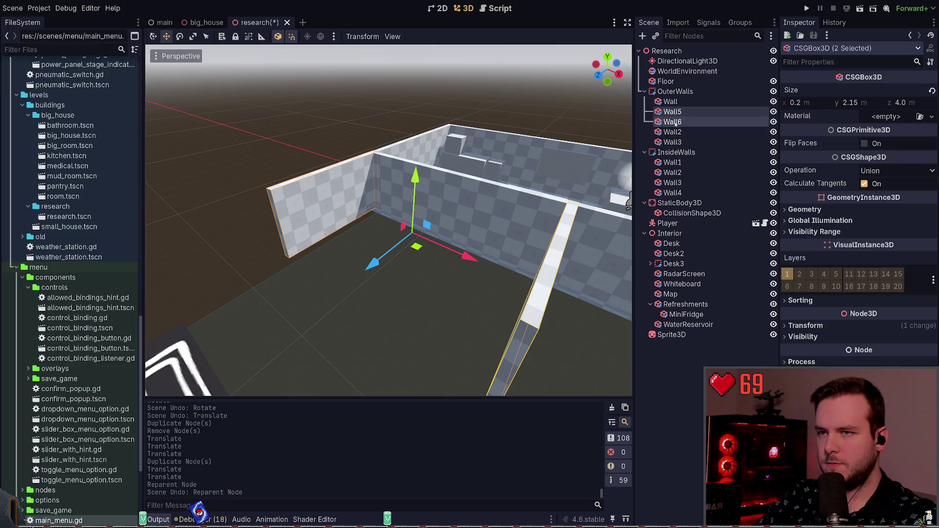
click(673, 131)
shift+click(673, 142)
drag(673, 142, 672, 112)
- Rename Wall5 to Wall4 and Wall6 to Wall5
click(685, 131)
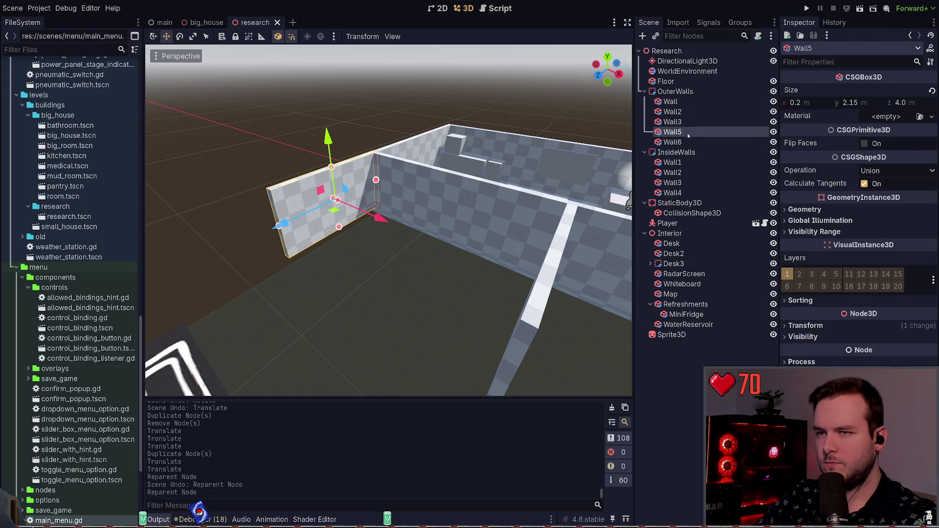
double_click(699, 132)
text(Wall4)
key(Return)
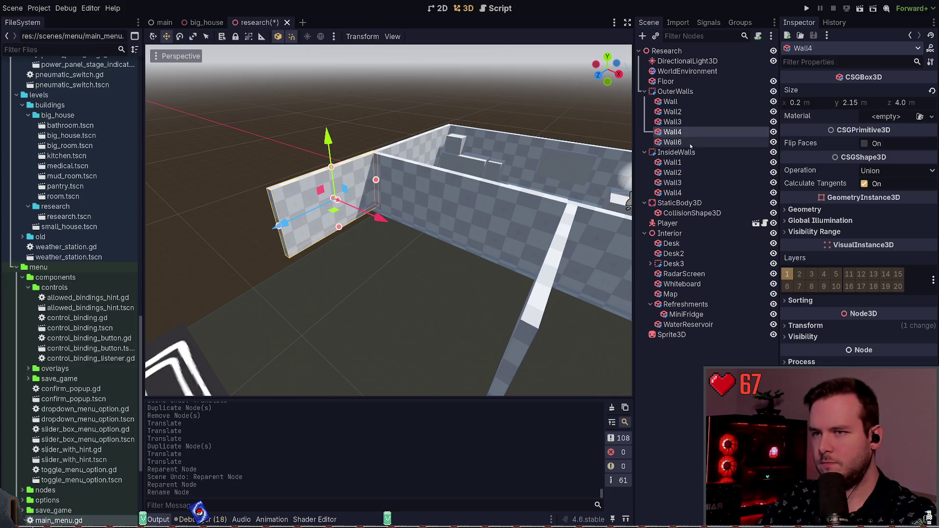
click(691, 142)
double_click(690, 141)
text(Wall5)
key(Return)
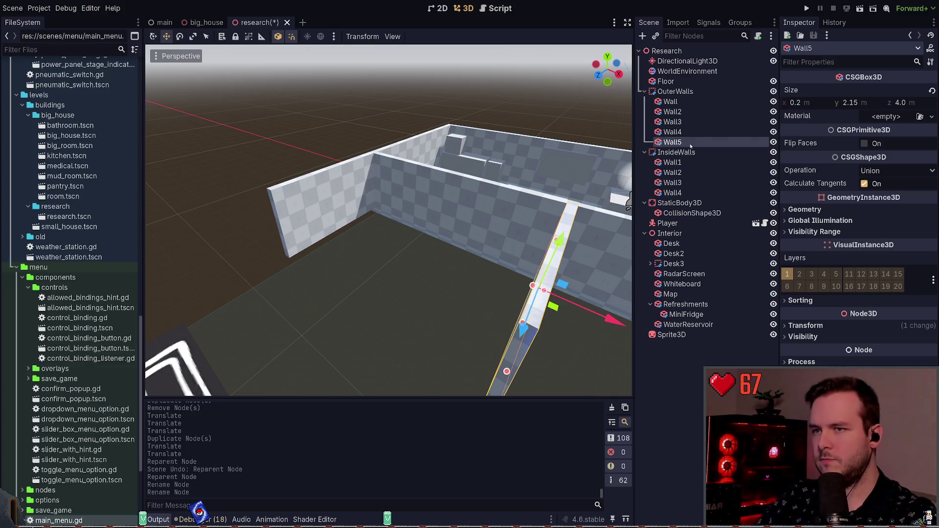
- Undo a stray duplicate, then copy inside wall Wall3 into OuterWalls as Wall6
key(ctrl+d)
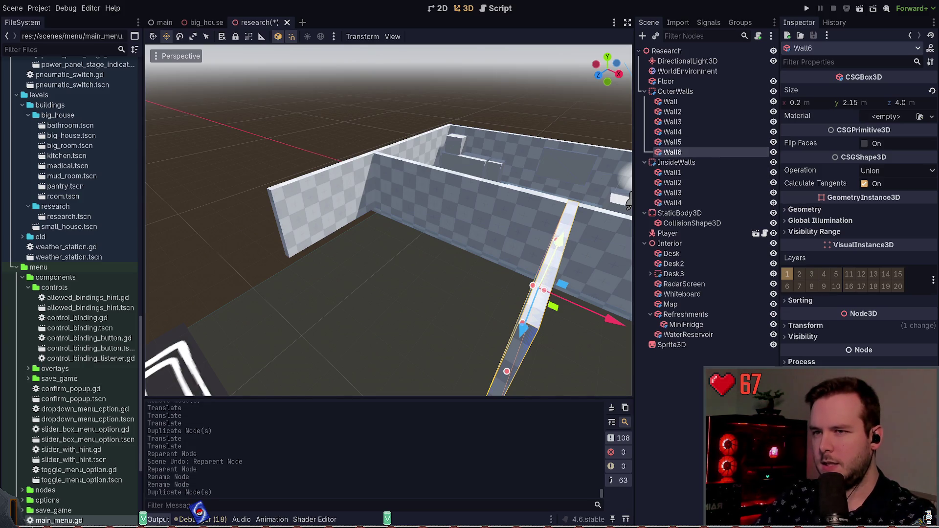
key(ctrl+z)
click(415, 213)
click(446, 188)
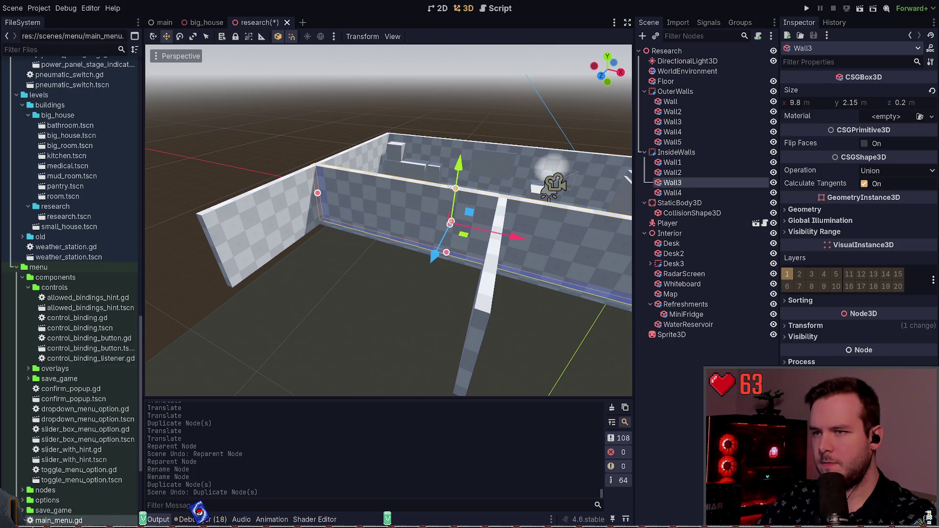
key(ctrl+d)
mouse_move(673, 193)
mouse_down()
mouse_move(686, 143)
mouse_move(684, 156)
mouse_up()
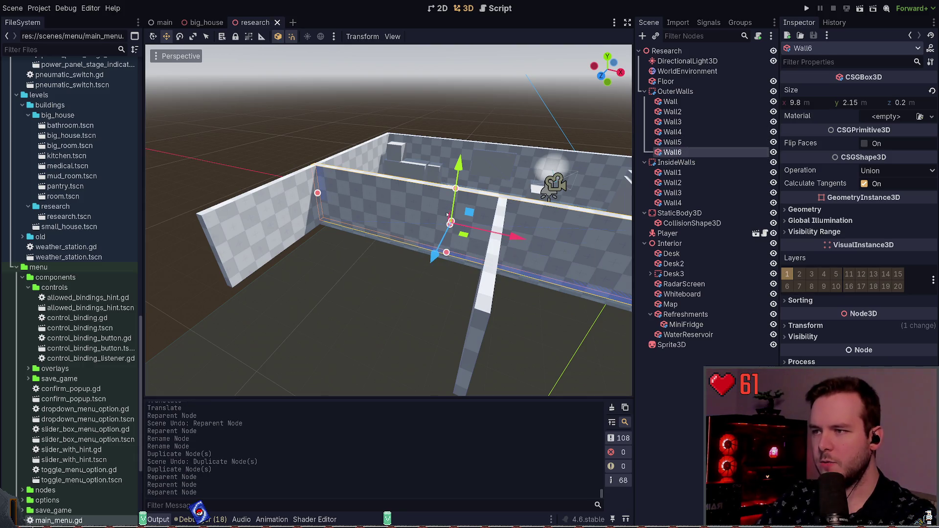
- Slide Wall6 to the building's front edge, shorten it to about 6.1 m, and save
mouse_move(463, 235)
mouse_down()
mouse_move(398, 354)
mouse_move(413, 357)
mouse_move(418, 381)
mouse_move(419, 365)
mouse_up()
scroll(389, 220, up, 3)
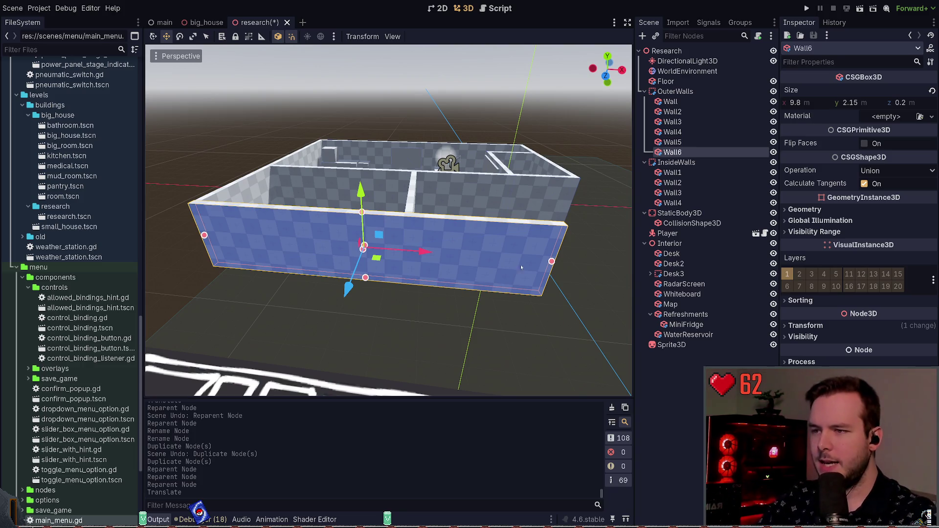
drag(551, 261, 413, 252)
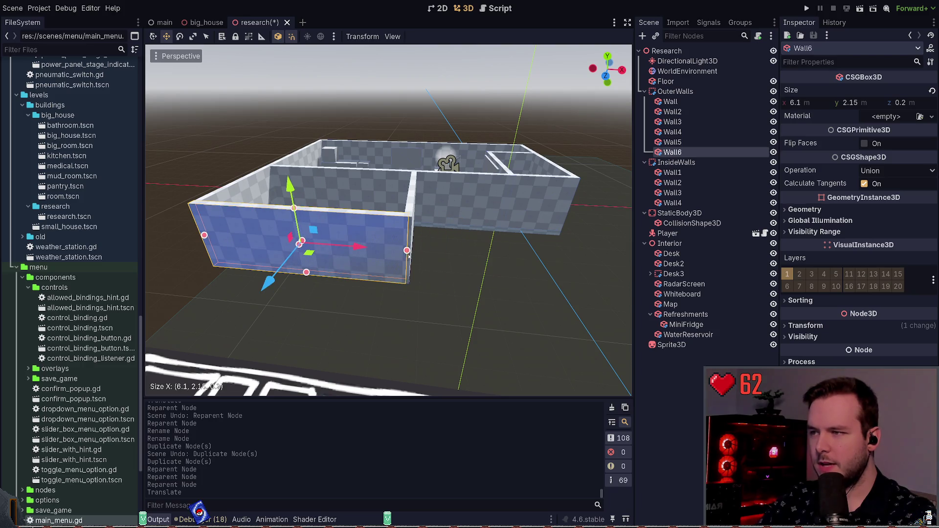
click(456, 272)
key(ctrl+s)
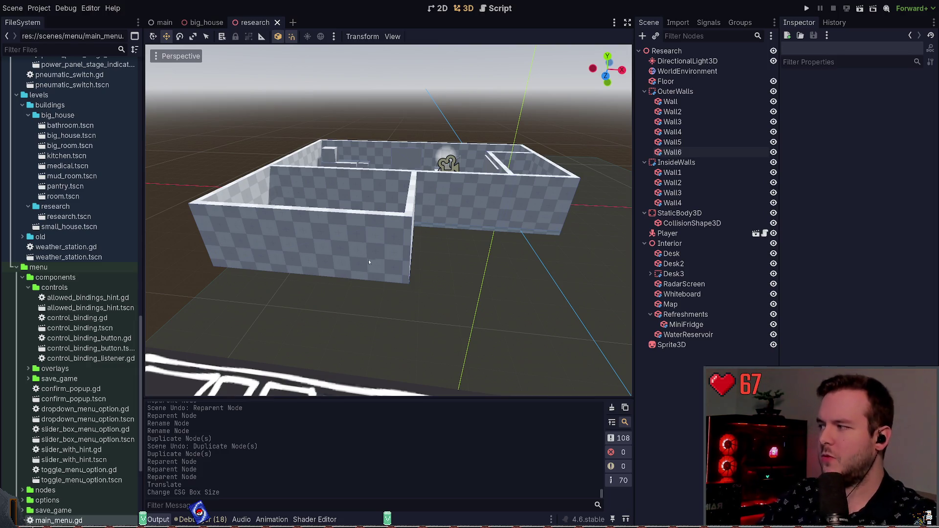
- Select the Research root and add an empty CSGCombiner3D node
scroll(391, 278, up, 5)
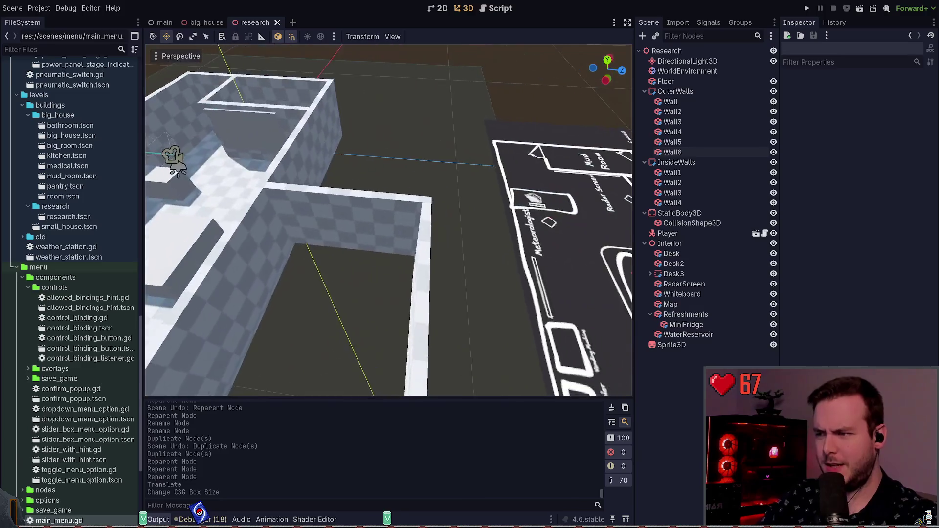
scroll(388, 220, down, 5)
click(342, 220)
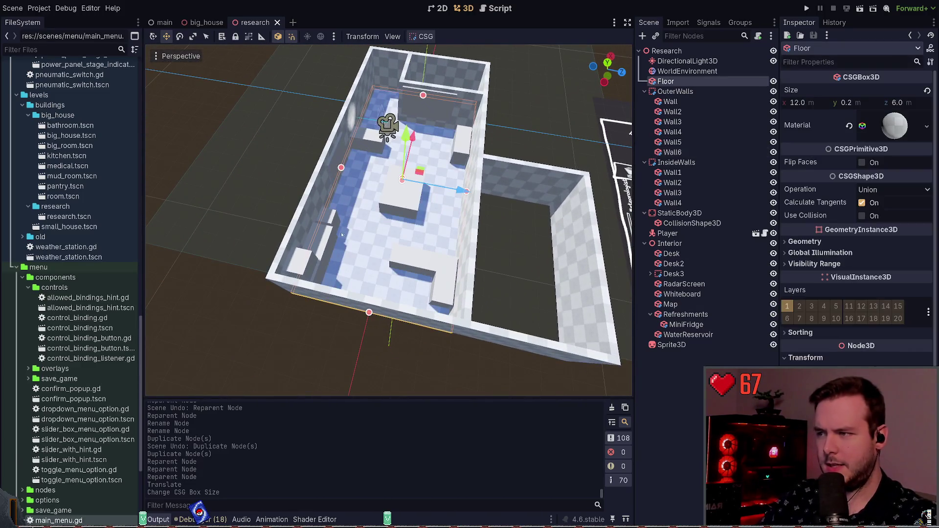
scroll(389, 221, up, 3)
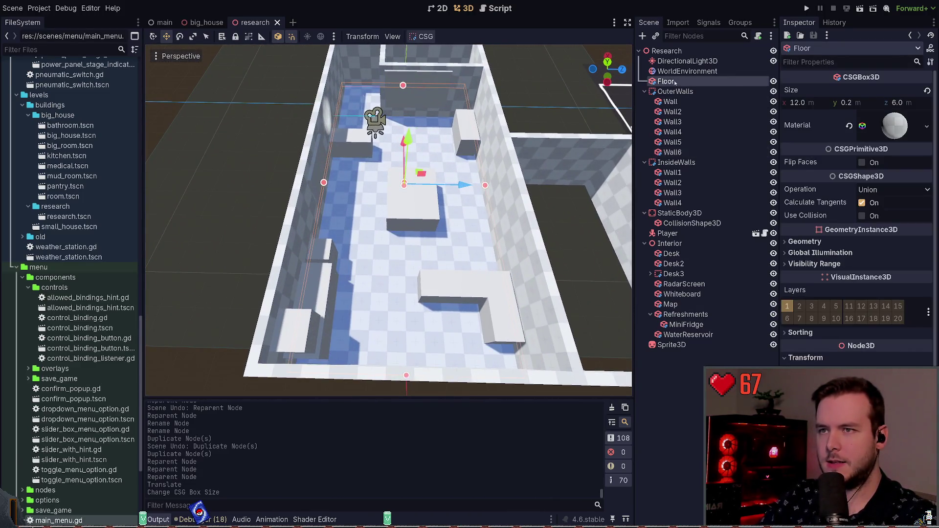
click(666, 51)
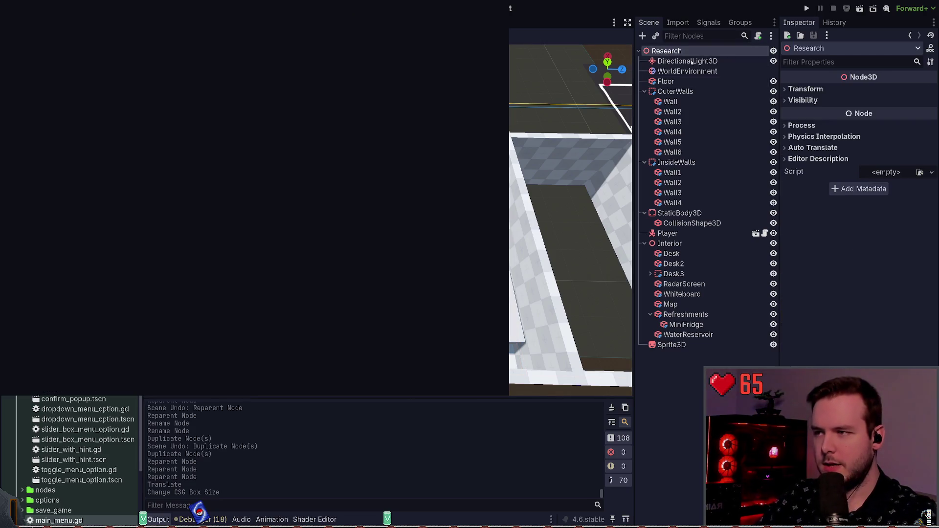
key(Return)
- Place the combiner above Floor, rename it Floor, and nest the Floor box inside it
drag(685, 355, 681, 78)
click(681, 73)
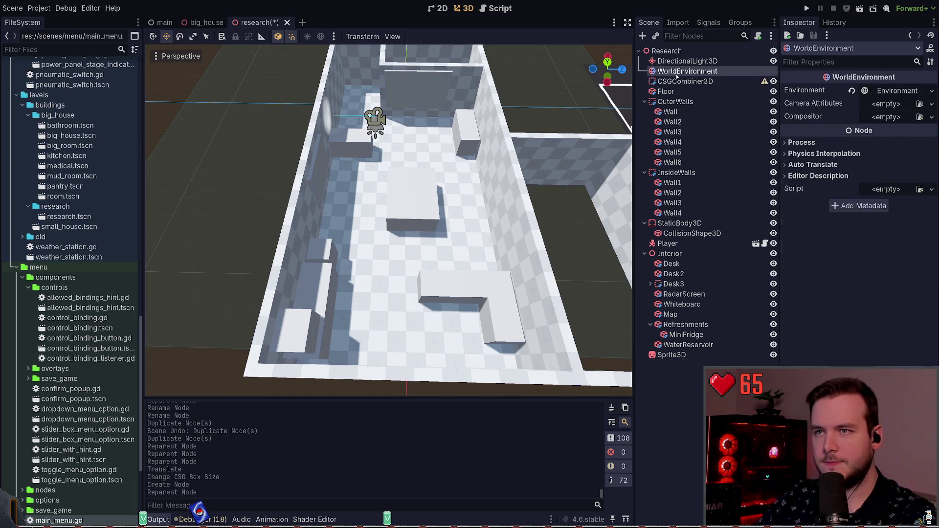
click(682, 81)
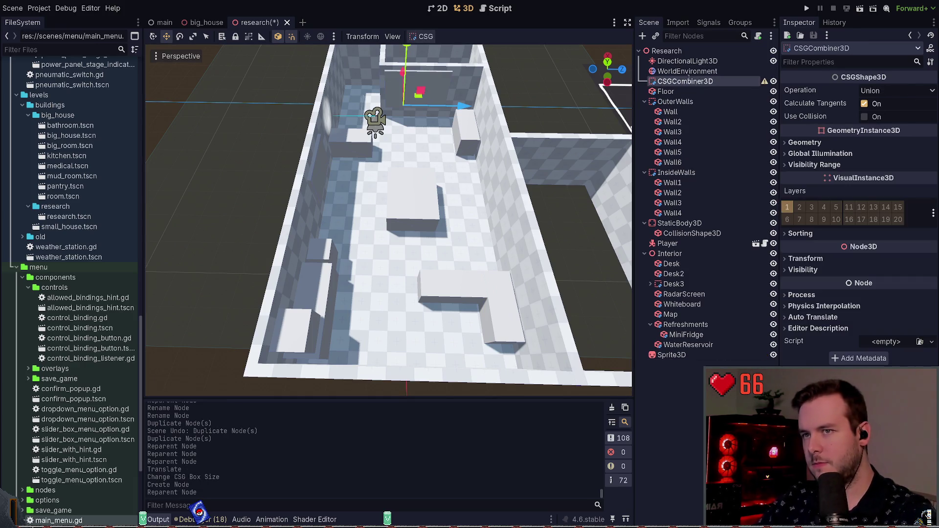
key(F2)
text(Floor2)
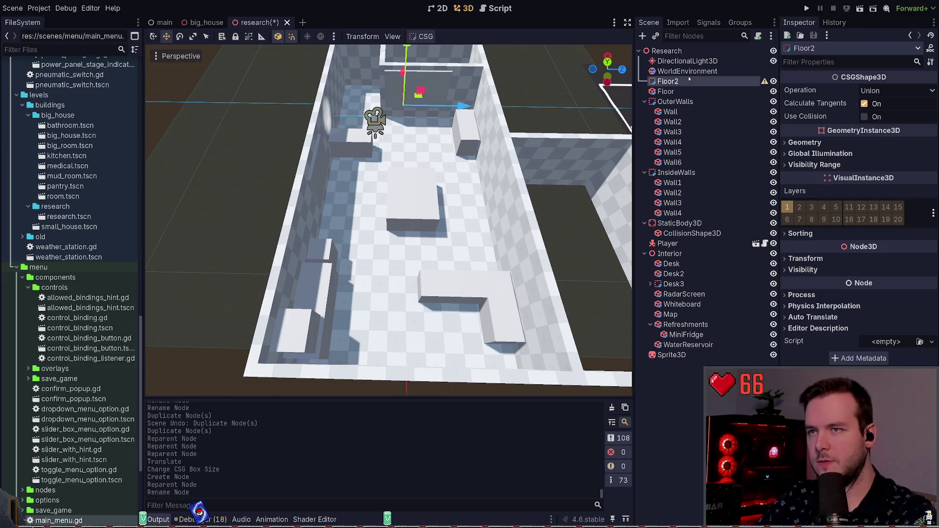
key(Return)
drag(668, 92, 674, 81)
click(675, 81)
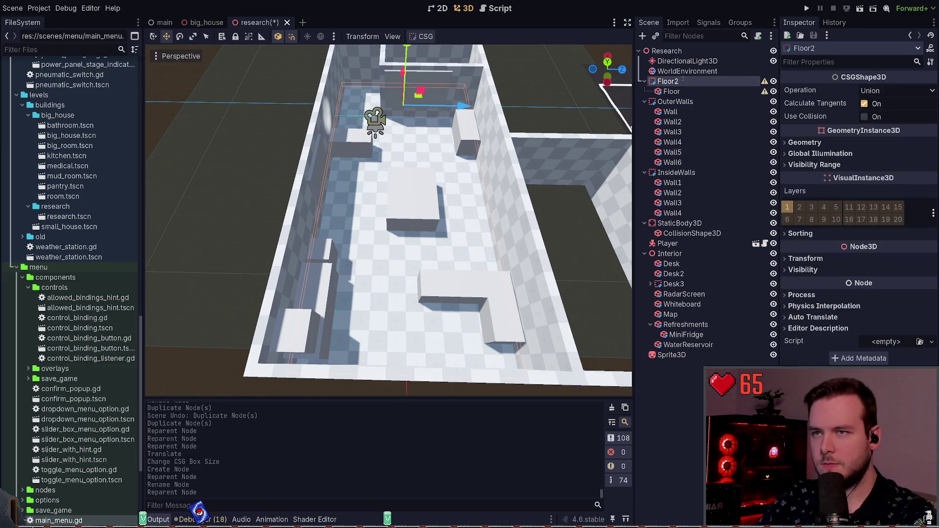
key(F2)
text(Floor)
key(Return)
- Duplicate the inner floor box as Floor2, narrow it to 4 m, and move it into the right-hand room
click(671, 92)
key(ctrl+d)
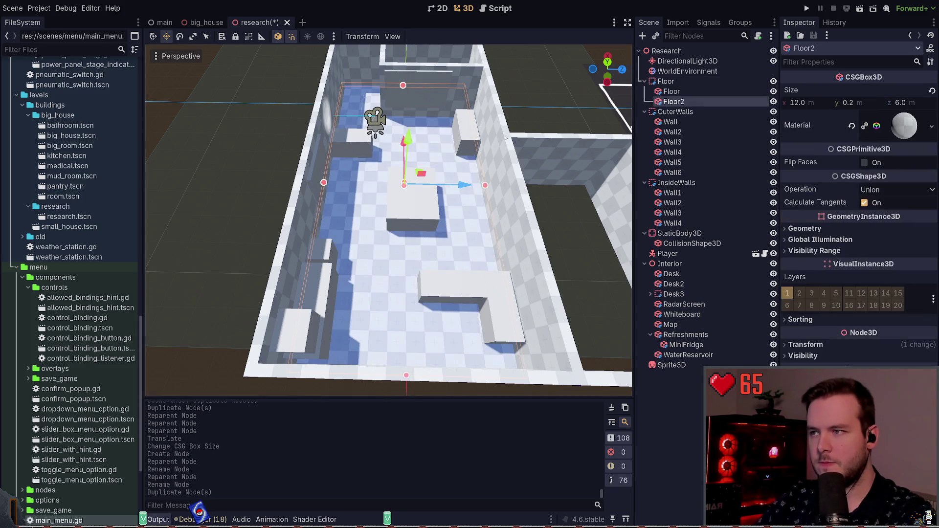
key(d)
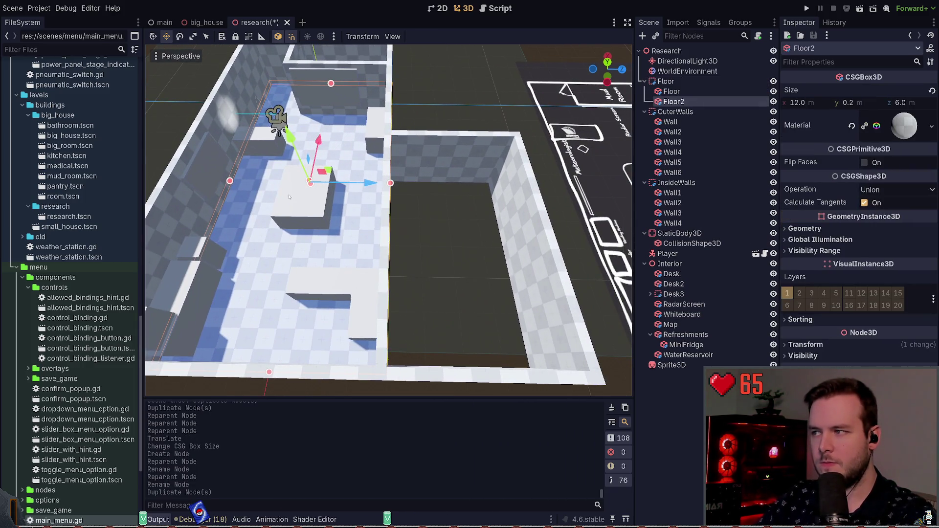
drag(331, 83, 297, 227)
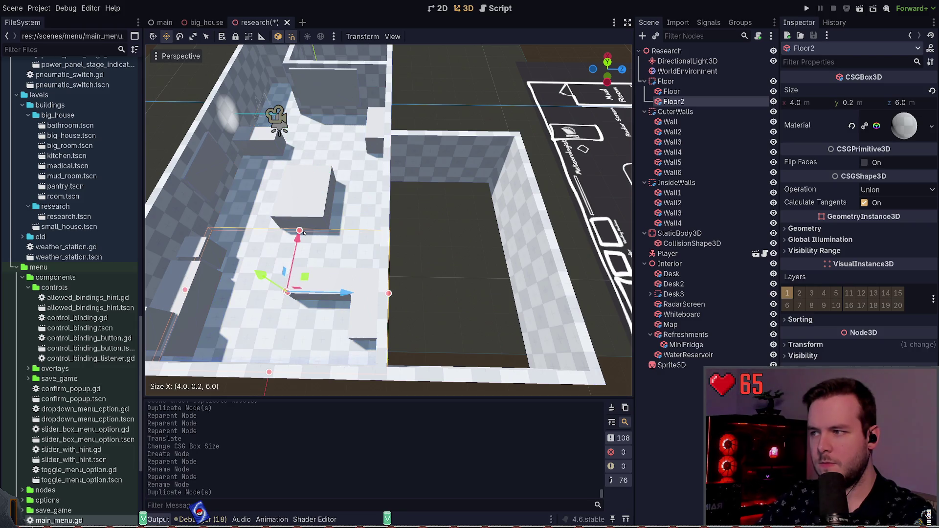
mouse_move(305, 276)
mouse_down()
mouse_move(459, 259)
mouse_move(499, 210)
mouse_up()
key(f)
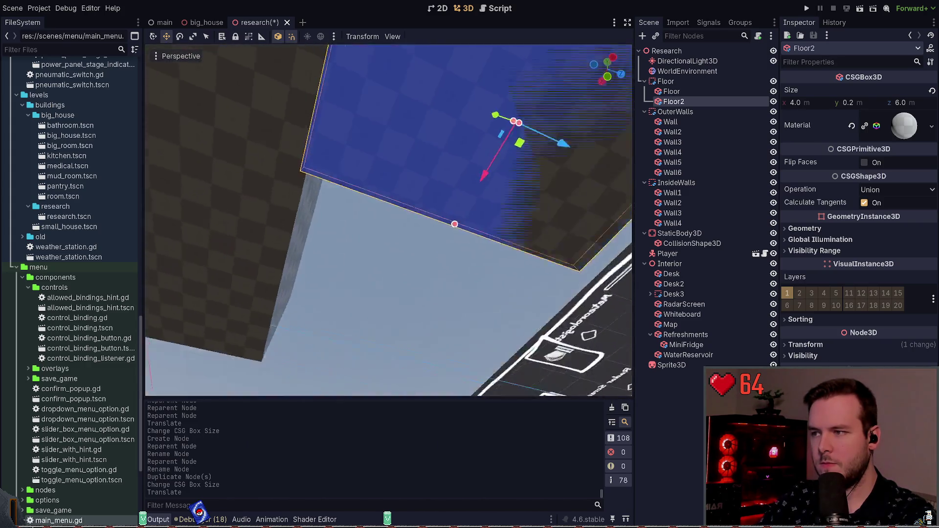
- Resize Floor2 from below to about 6.2 m wide by 5.1 m deep to fit the walls
click(607, 70)
scroll(365, 198, up, 15)
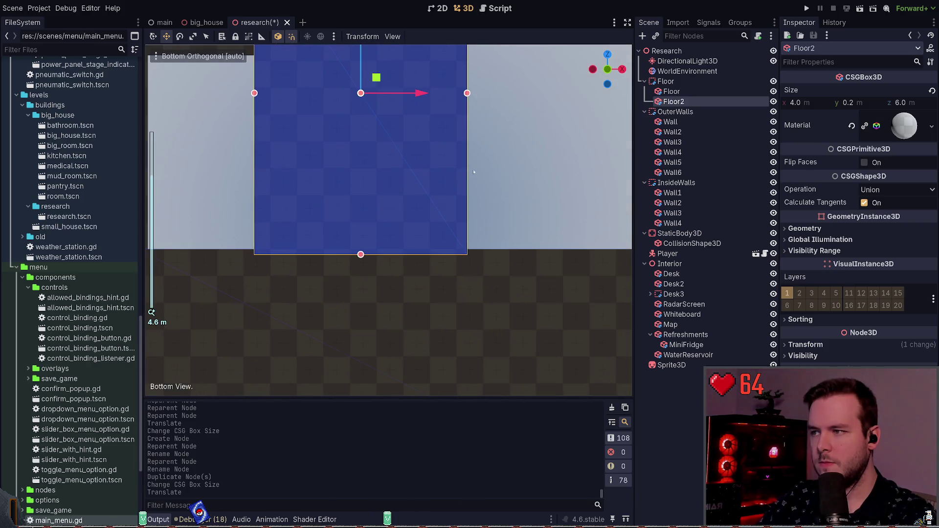
mouse_move(499, 129)
mouse_down()
mouse_move(520, 168)
mouse_move(613, 216)
mouse_up()
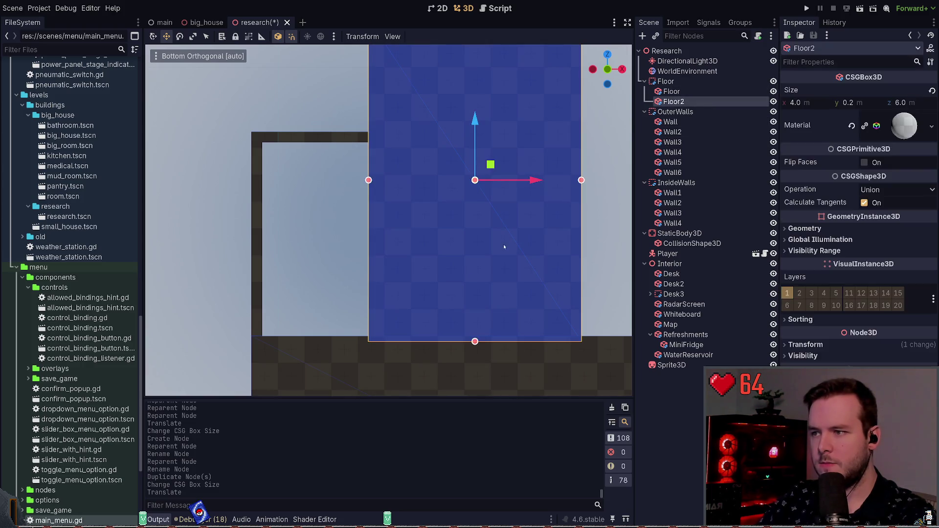
drag(475, 341, 475, 336)
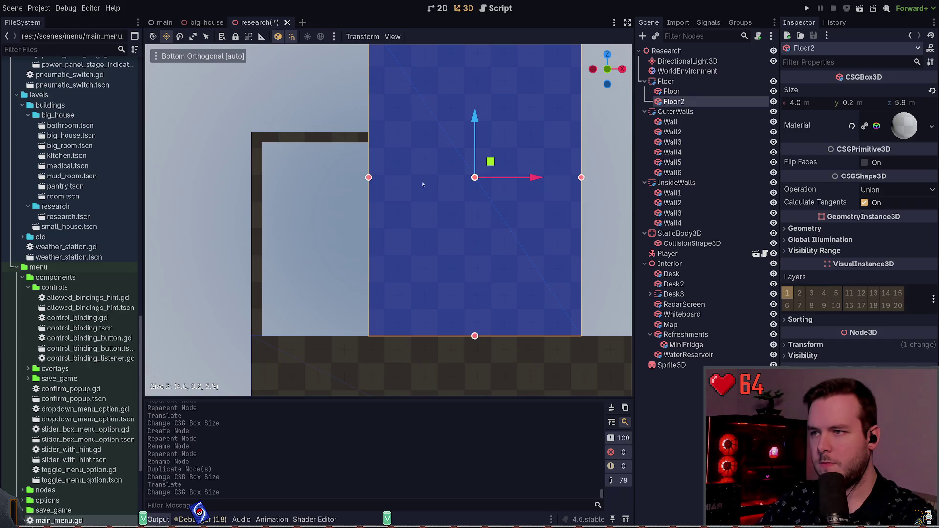
drag(368, 179, 251, 177)
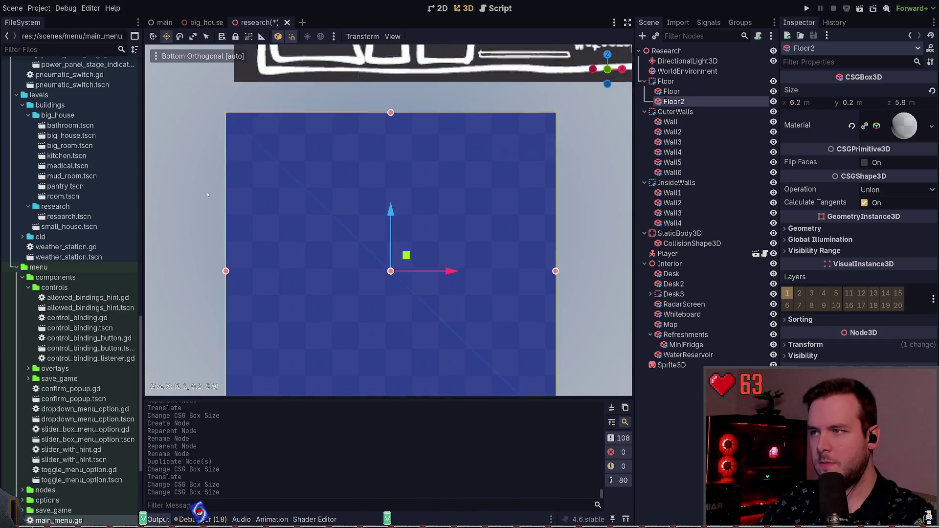
drag(402, 51, 404, 181)
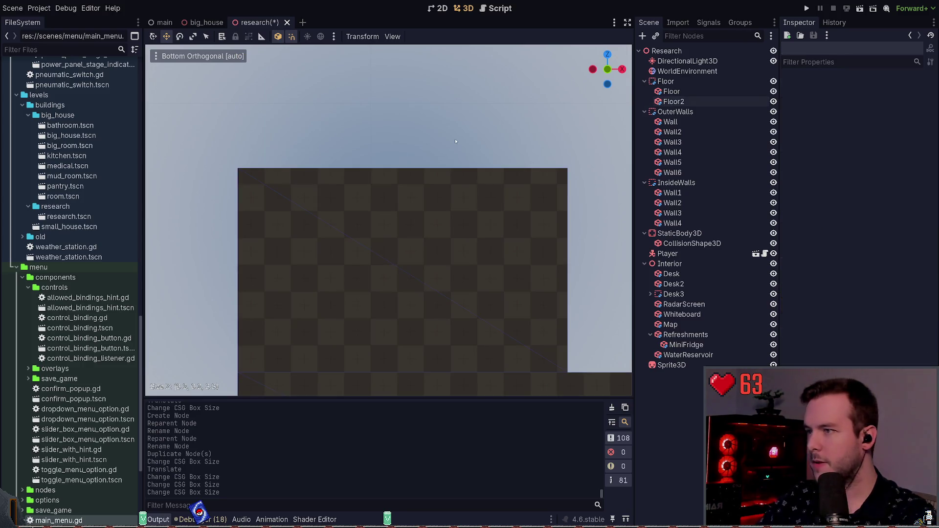
click(457, 137)
mouse_move(458, 136)
mouse_down()
mouse_move(430, 225)
mouse_move(371, 228)
mouse_move(357, 274)
mouse_move(453, 256)
mouse_move(460, 313)
mouse_move(421, 293)
mouse_move(381, 217)
mouse_up()
drag(465, 252, 469, 225)
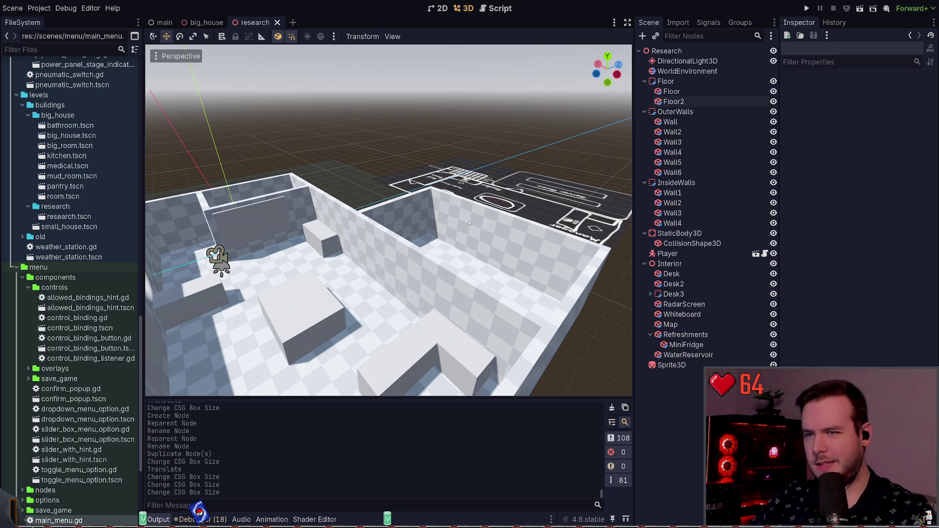
drag(423, 199, 394, 132)
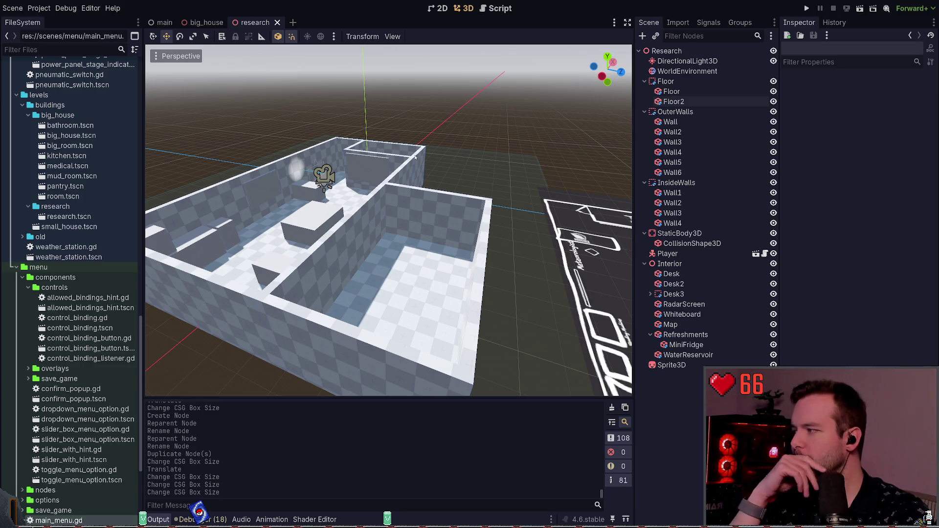
mouse_move(449, 139)
mouse_down()
mouse_move(411, 152)
mouse_move(474, 265)
mouse_up()
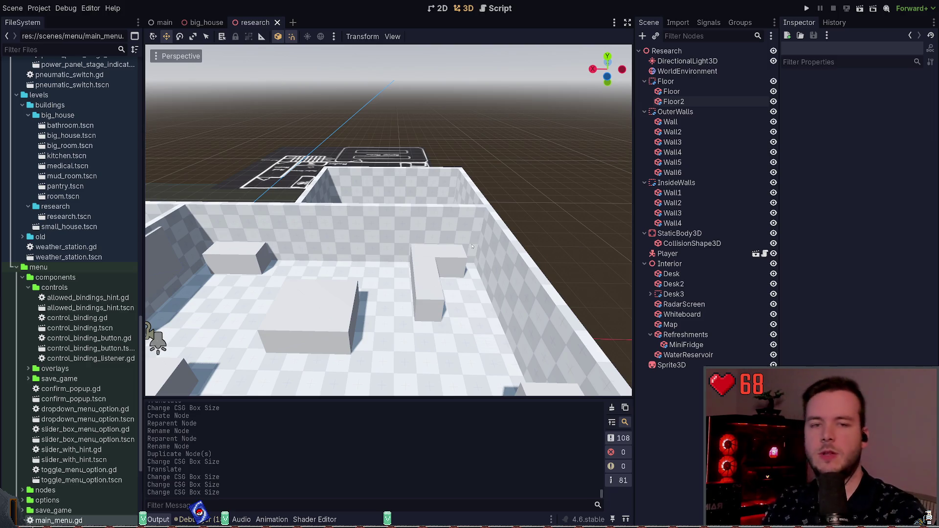
- Fly around the room in freelook and save the research scene with Ctrl+S
key(w)
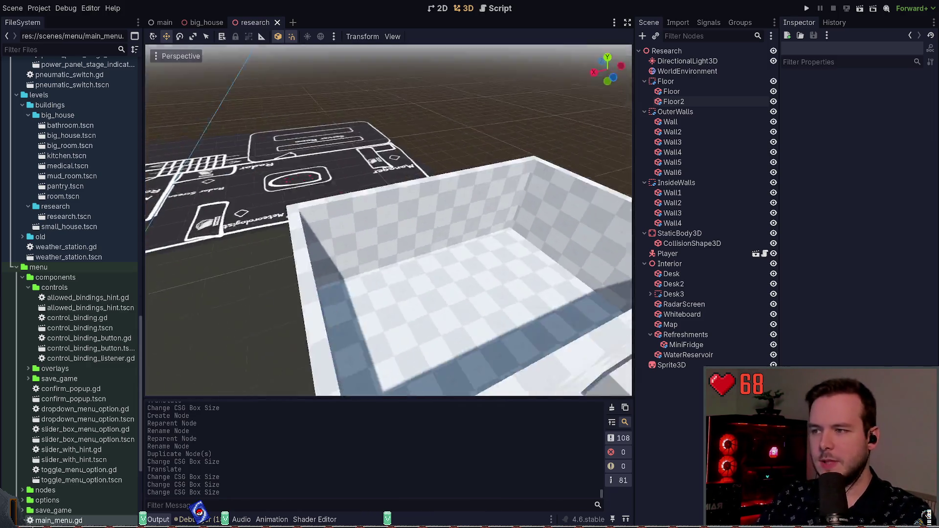
key(s)
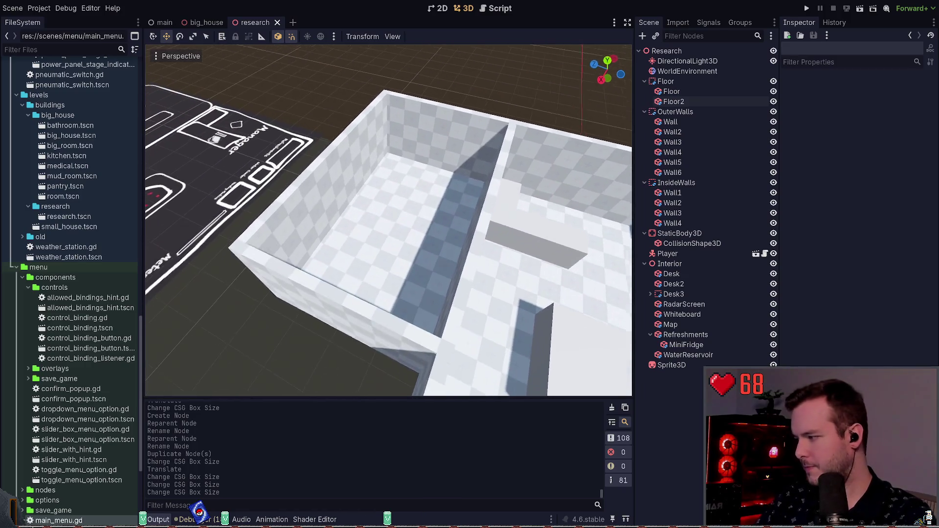
key(ctrl+s)
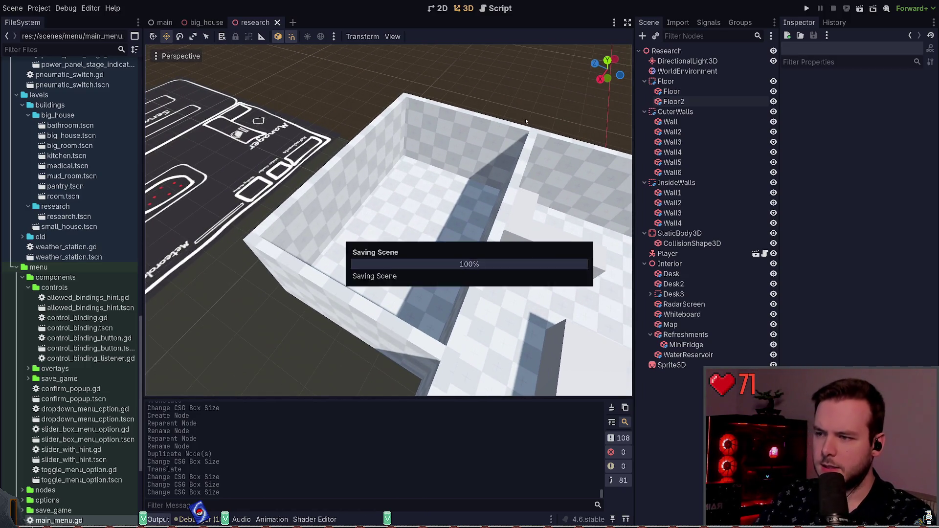
key(d)
key(w)
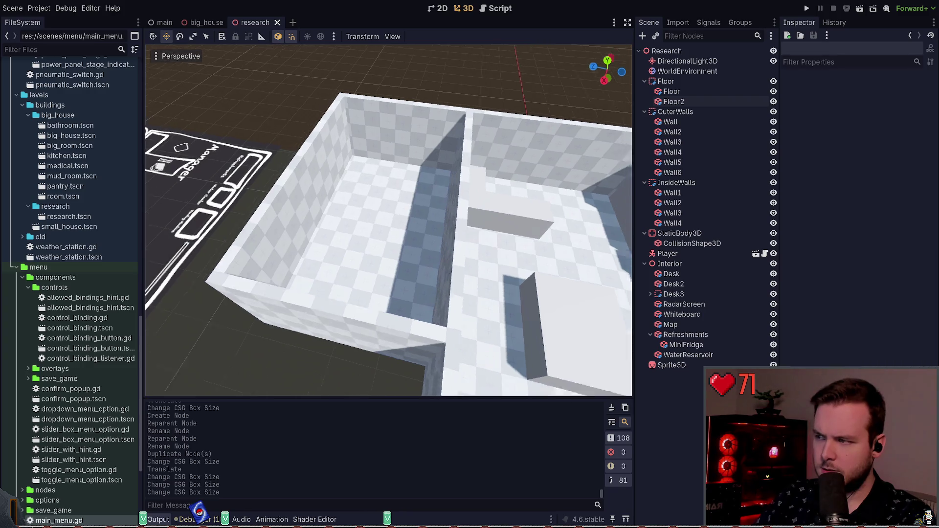
key(e)
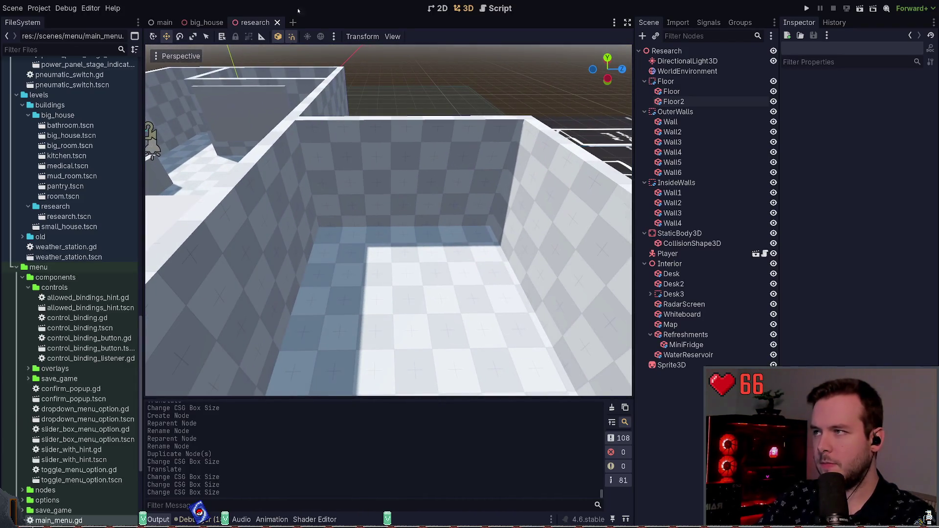
- Measure the room's back wall with the Ruler tool, reading 3.600 m
click(262, 37)
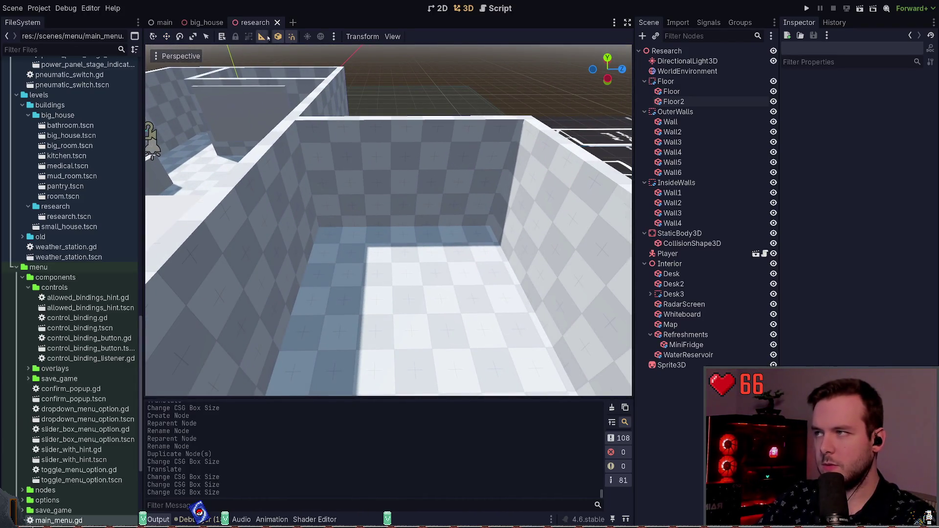
drag(320, 230, 492, 229)
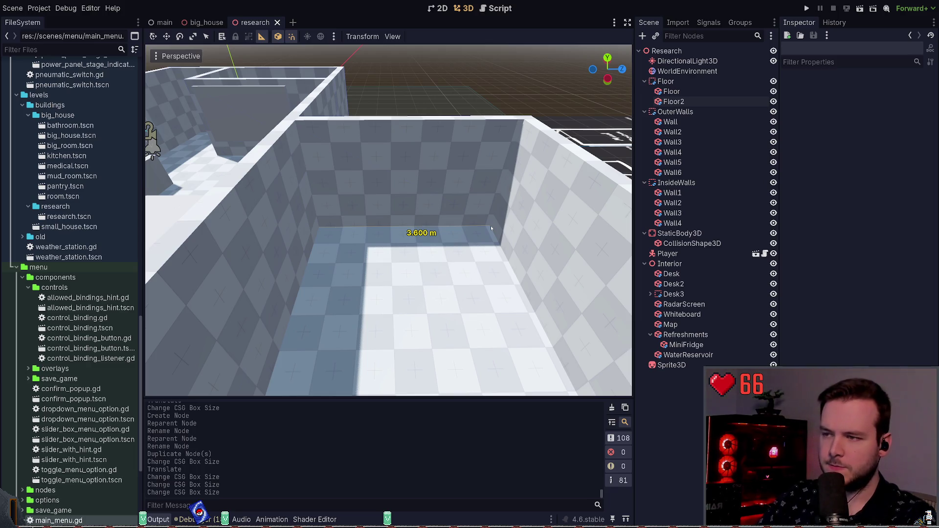
scroll(440, 238, down, 8)
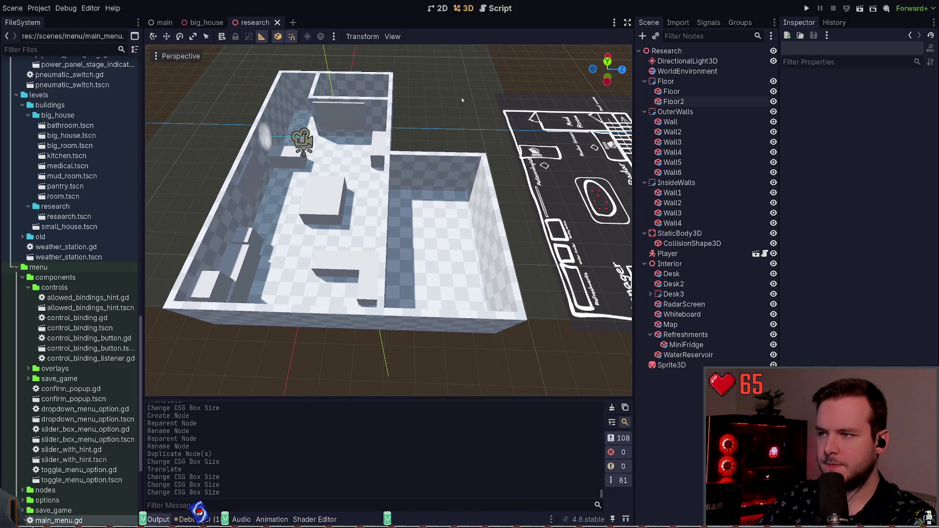
scroll(444, 272, up, 5)
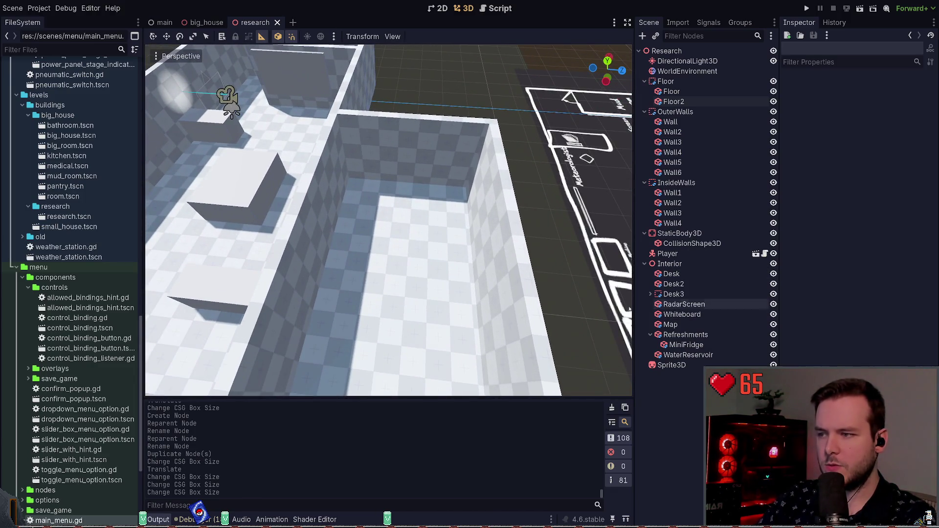
scroll(444, 271, down, 5)
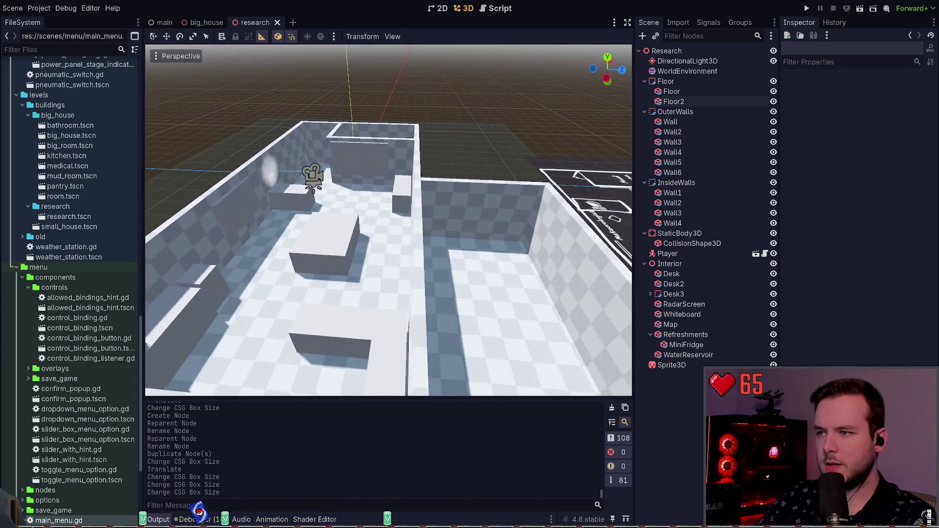
scroll(444, 272, up, 4)
scroll(444, 271, down, 6)
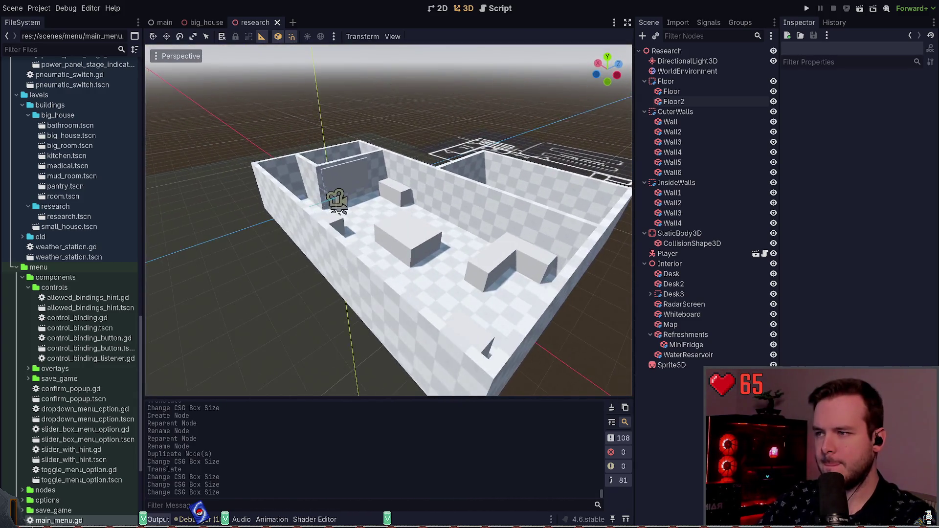
scroll(444, 272, up, 5)
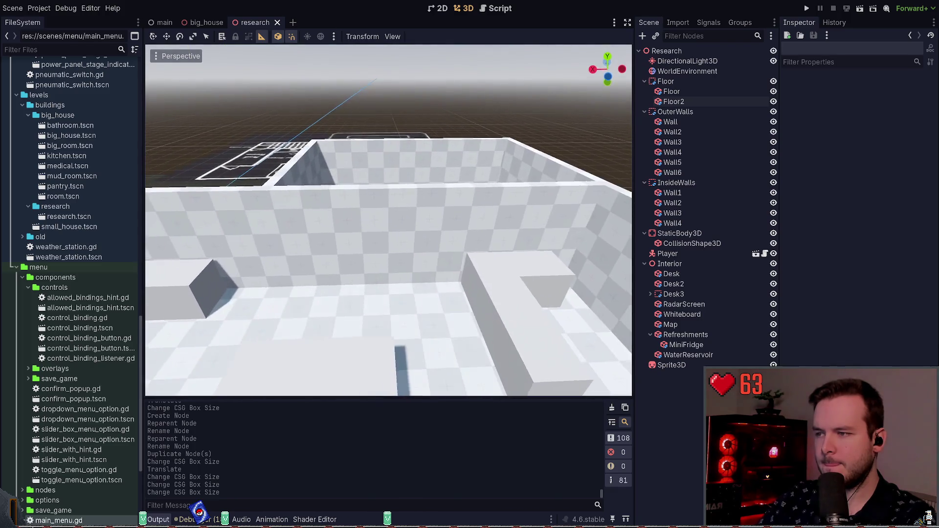
scroll(444, 272, down, 5)
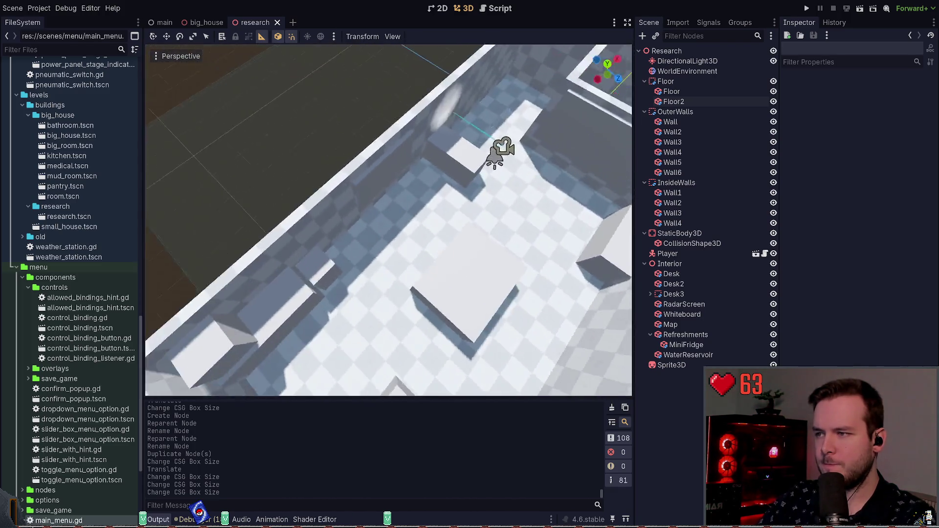
scroll(389, 220, up, 3)
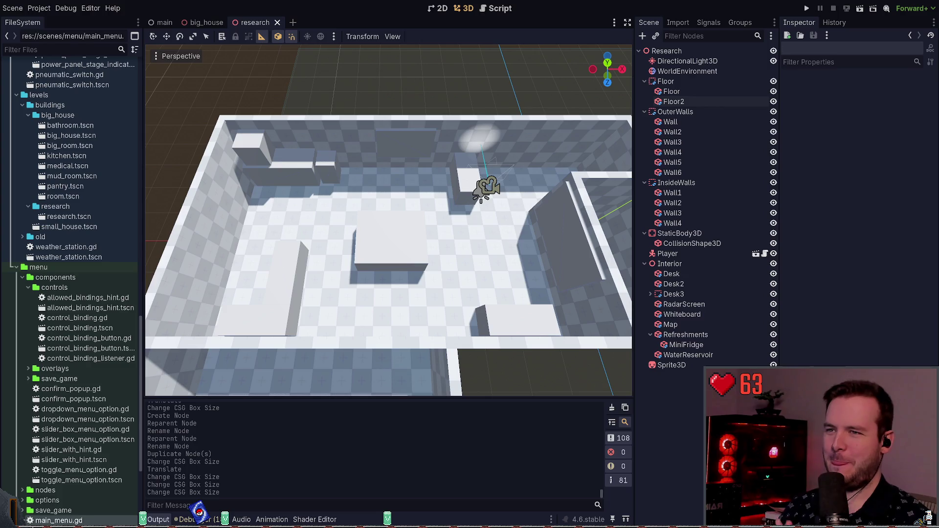
- Collapse the Floor, OuterWalls, InsideWalls, StaticBody3D and Interior groups in the Scene dock
click(645, 81)
click(645, 92)
click(644, 101)
click(644, 111)
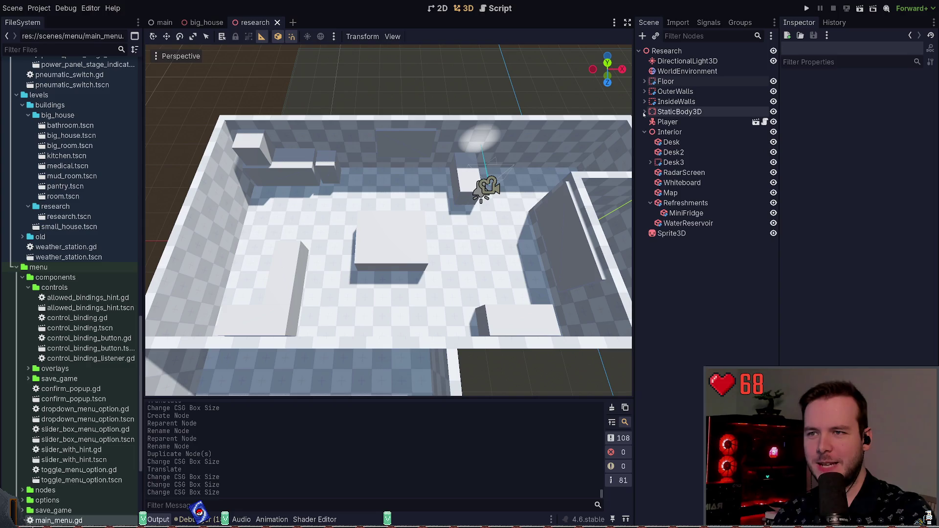
click(644, 132)
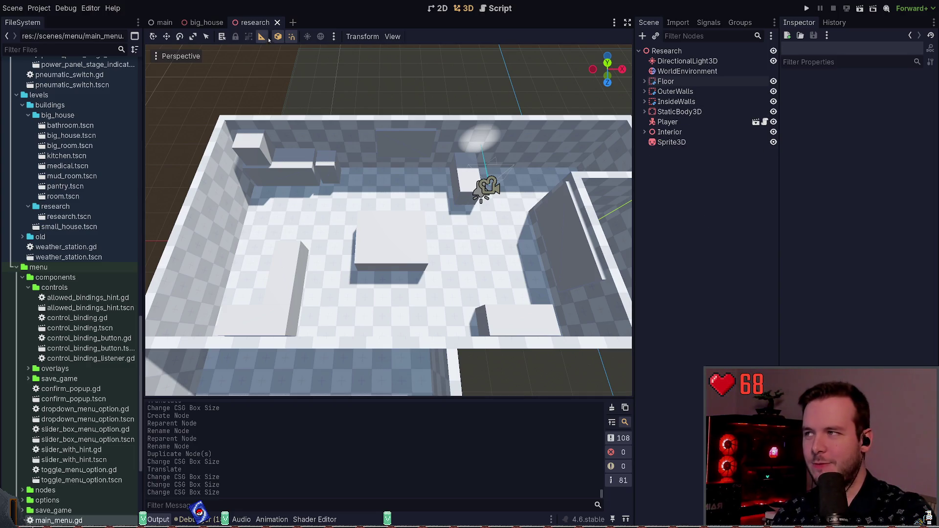
- Return to the Move tool and run the game with F5
click(166, 39)
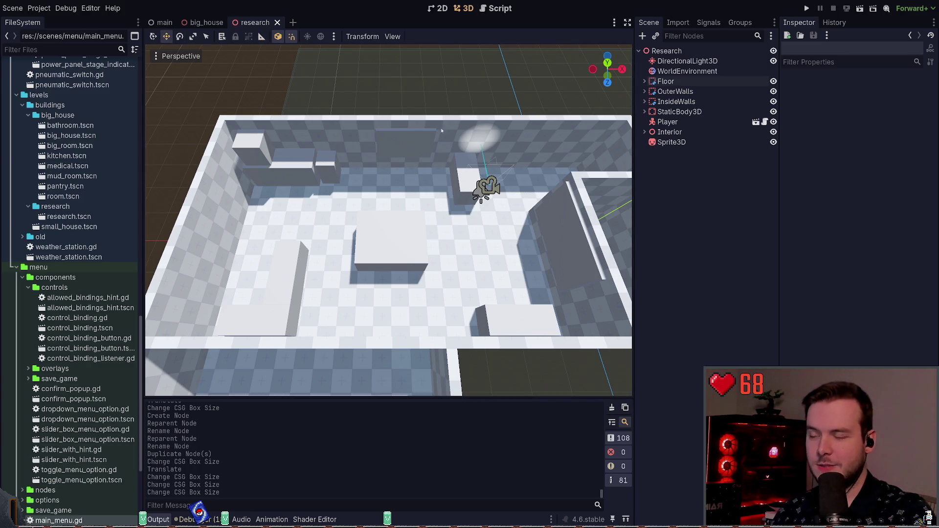
drag(486, 124, 483, 130)
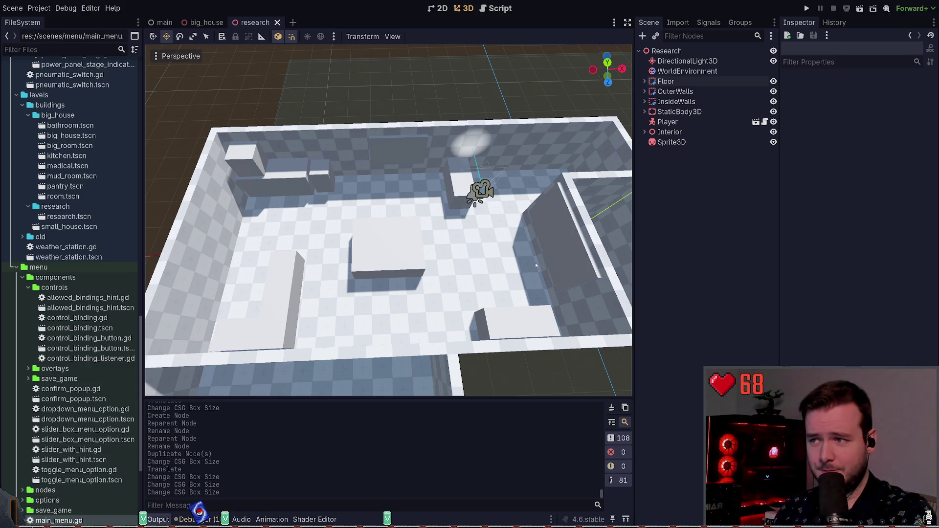
key(F5)
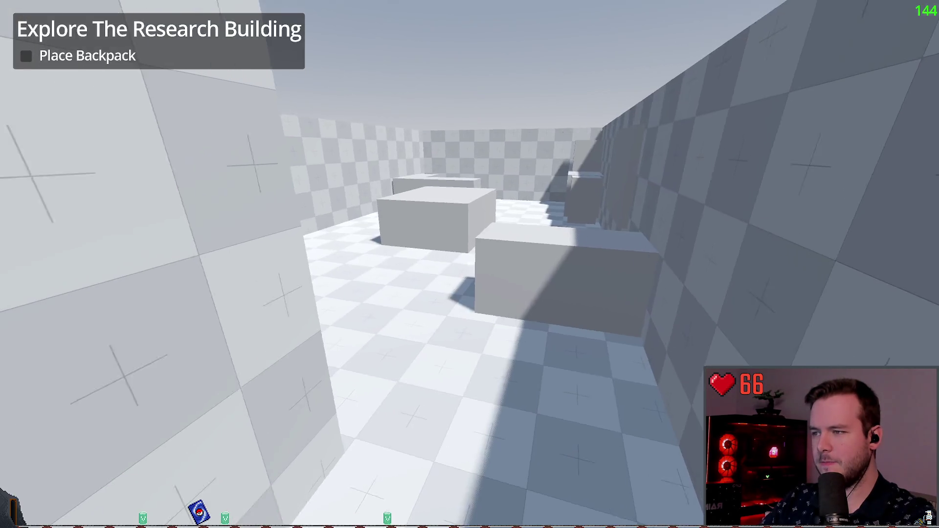
- Walk through the research building in first person, then switch to the Obsidian design document
key(w)
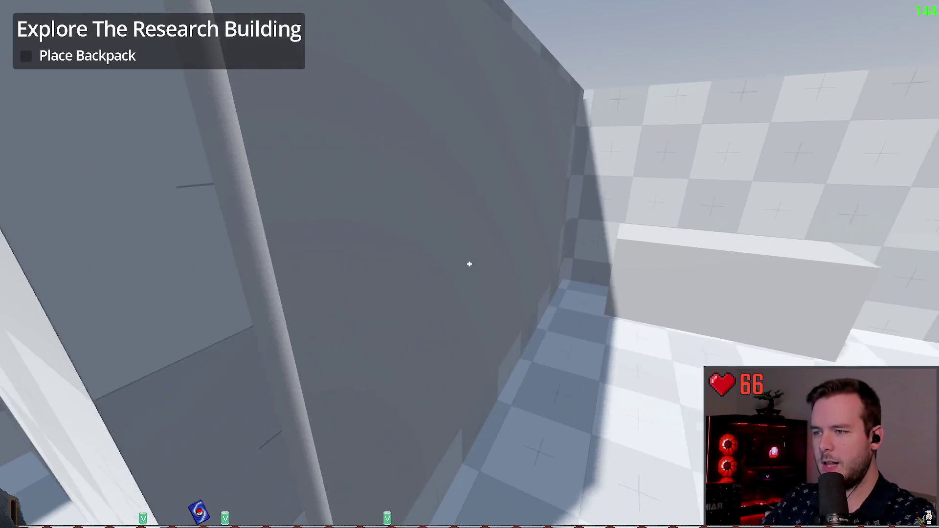
key(w)
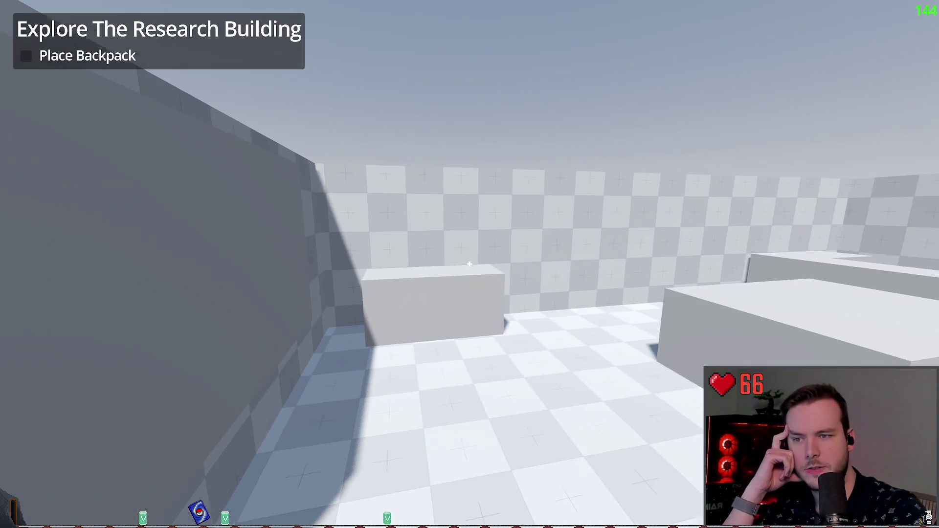
key(w)
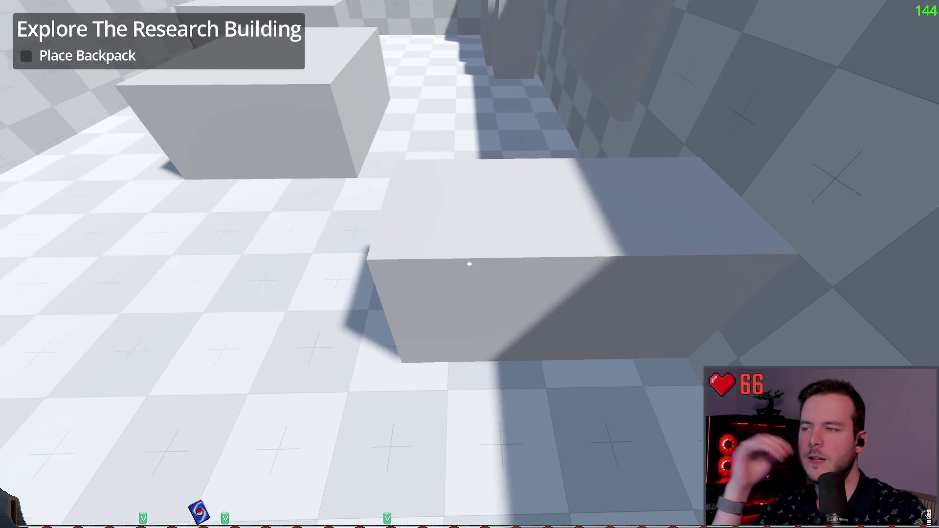
key(w)
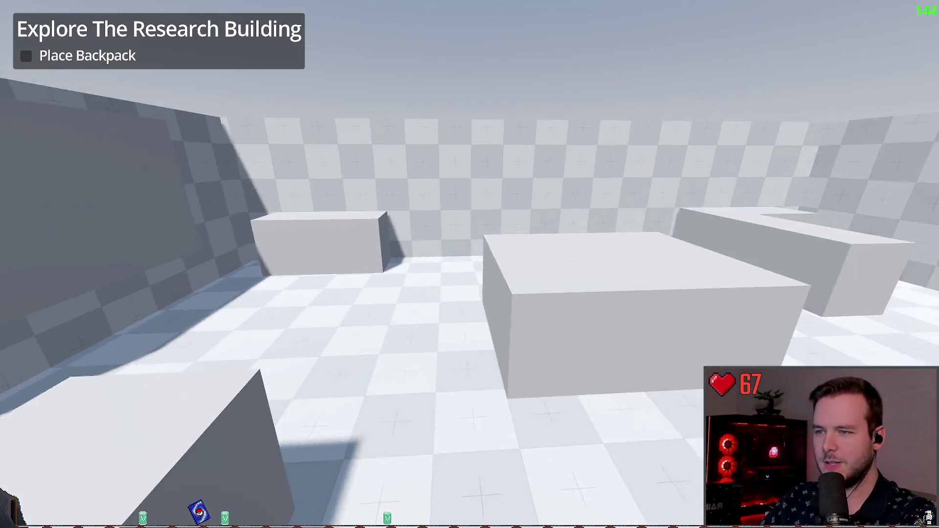
key(s)
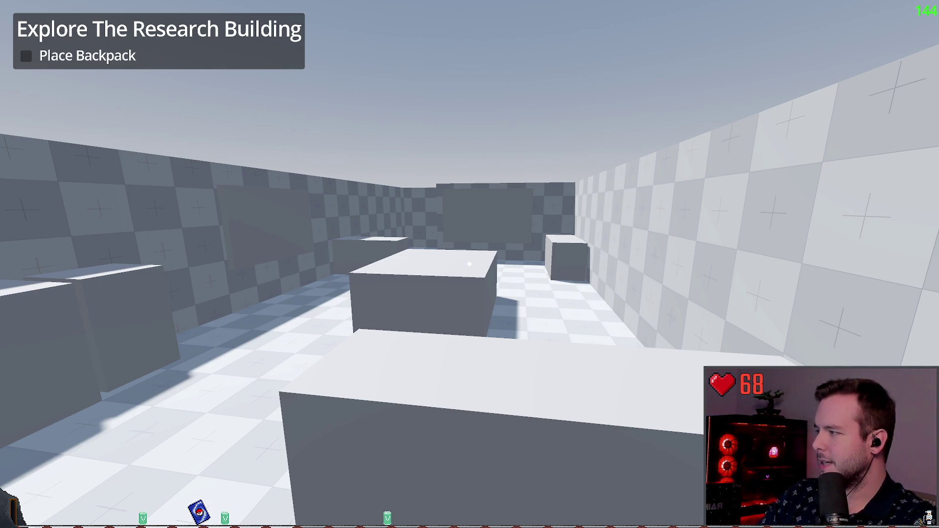
key(w)
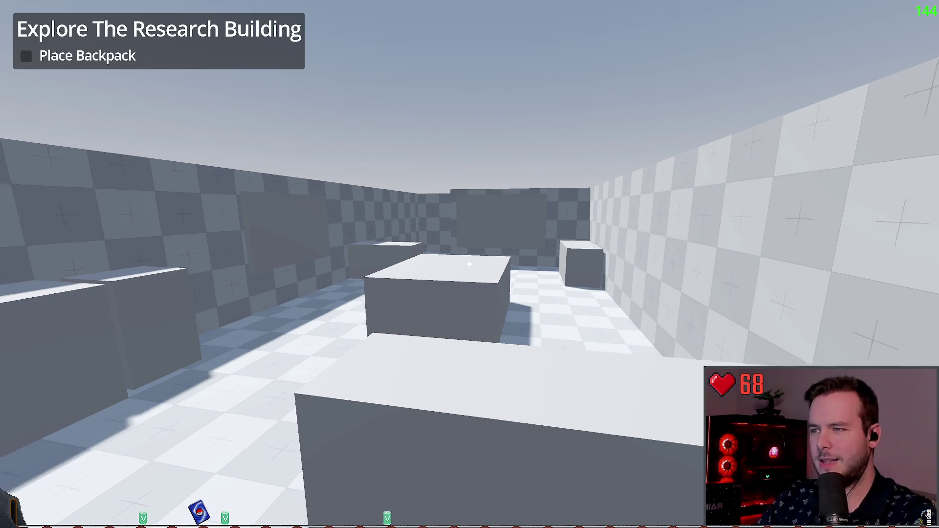
key(s)
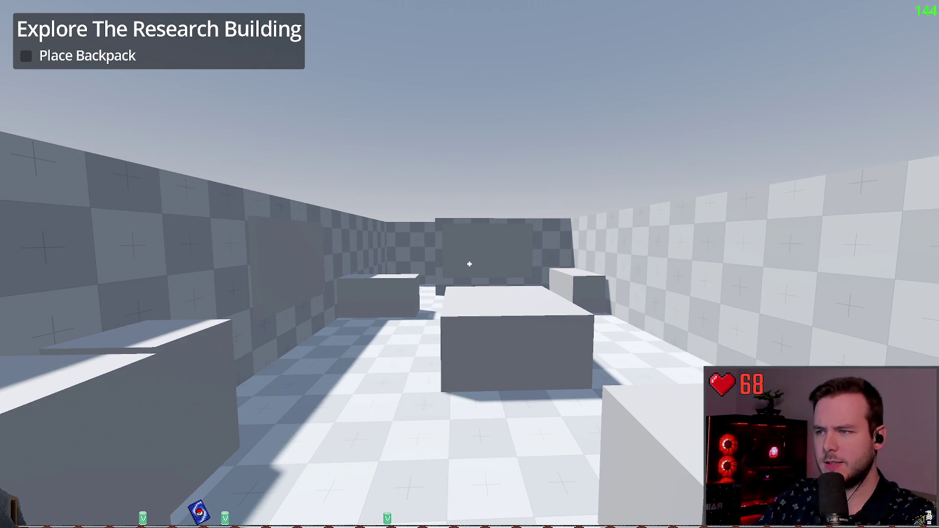
key(alt+Tab)
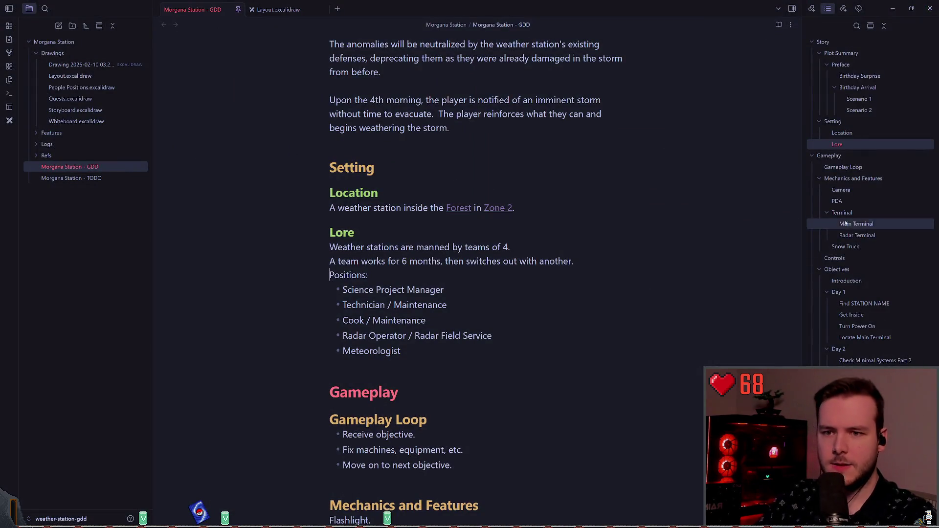
- Browse the polar station building and vehicle photos in the GDD's Videos section, then return to Godot
scroll(865, 235, down, 3)
scroll(866, 236, down, 1)
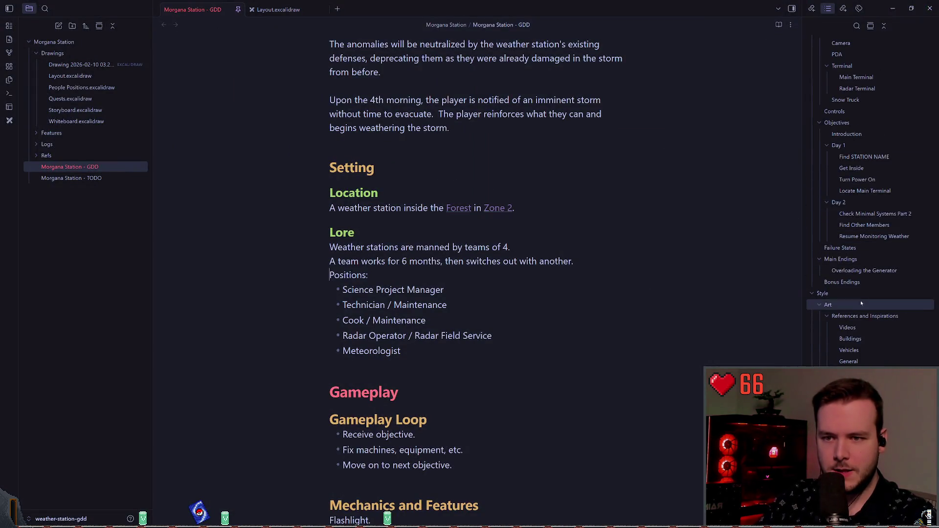
click(848, 328)
scroll(481, 230, down, 15)
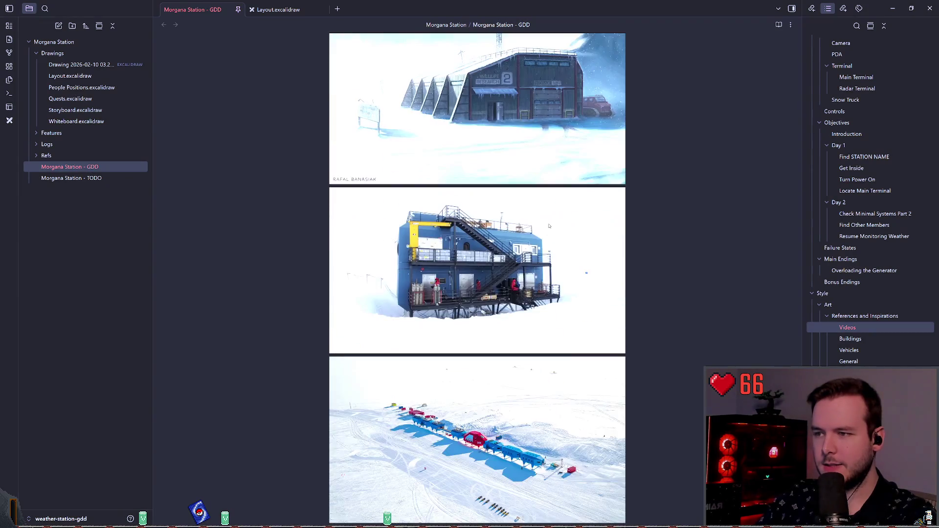
scroll(624, 236, down, 10)
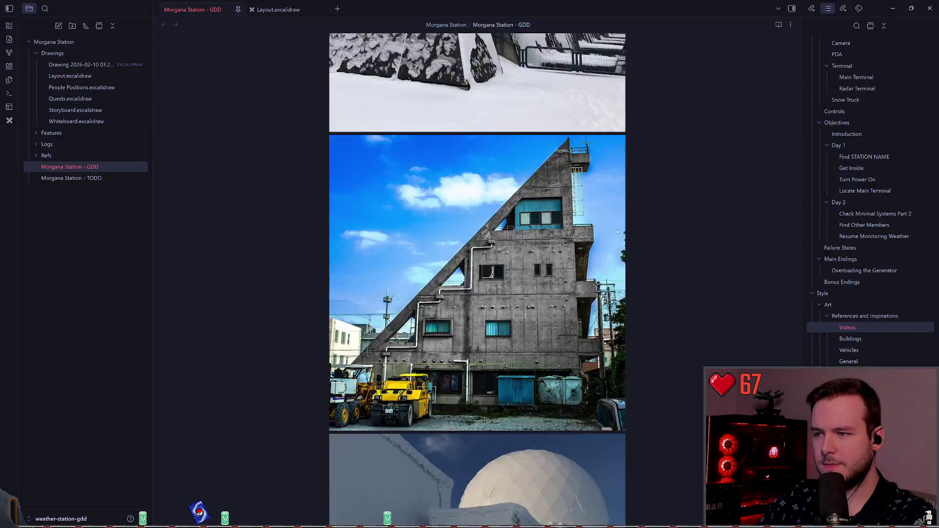
scroll(596, 225, up, 8)
scroll(595, 225, up, 4)
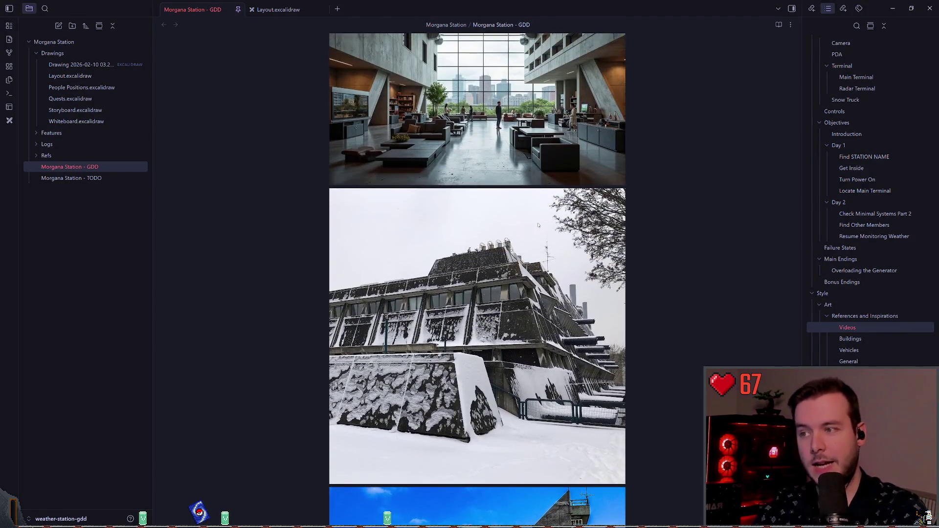
scroll(511, 227, down, 6)
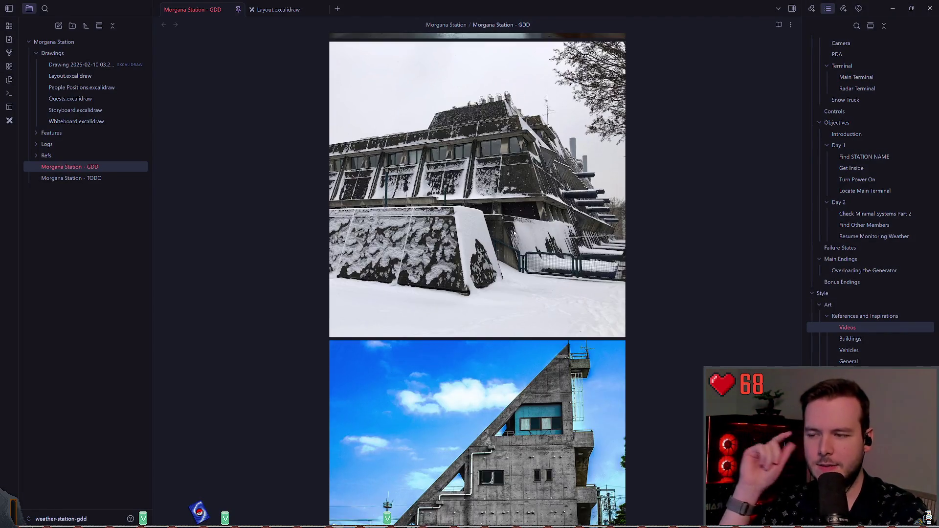
scroll(514, 227, down, 7)
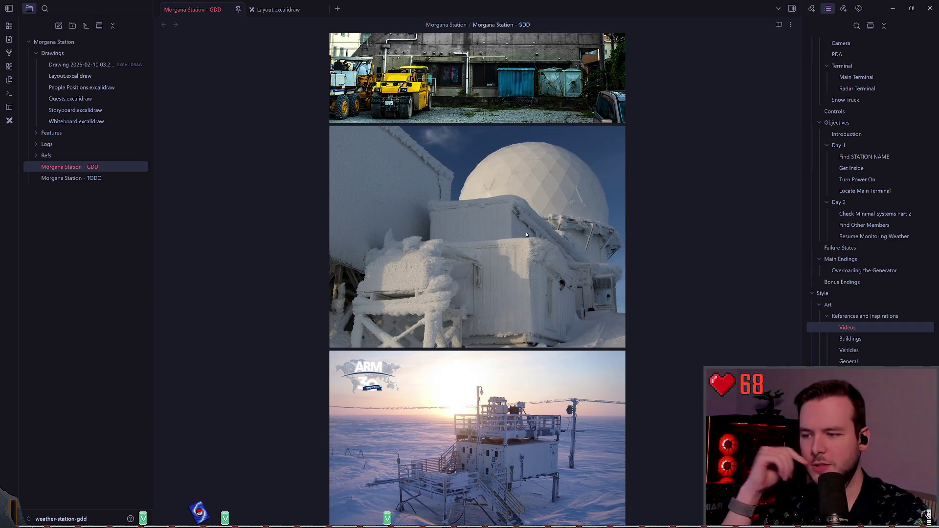
scroll(527, 236, down, 14)
scroll(501, 271, down, 20)
scroll(500, 252, down, 20)
scroll(496, 243, down, 7)
scroll(425, 235, up, 12)
scroll(426, 236, up, 6)
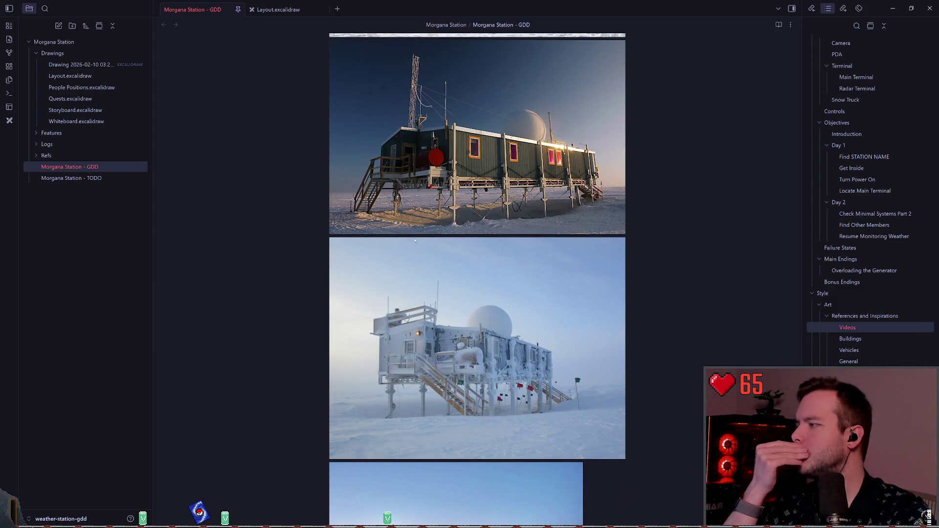
scroll(416, 240, up, 7)
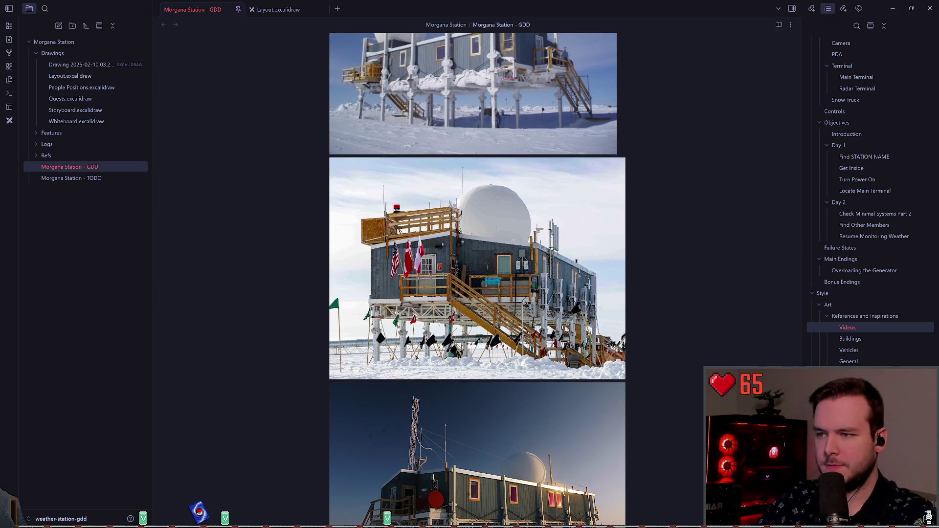
scroll(412, 238, up, 2)
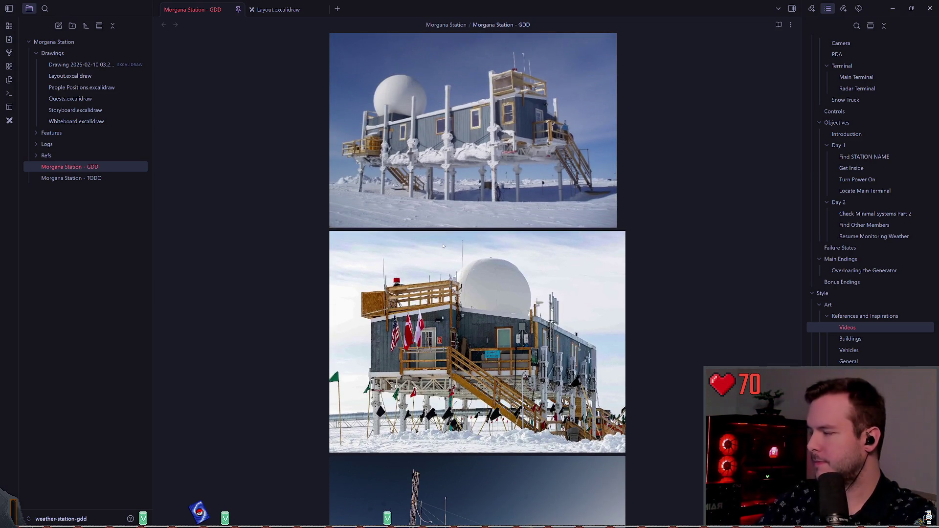
scroll(444, 246, up, 6)
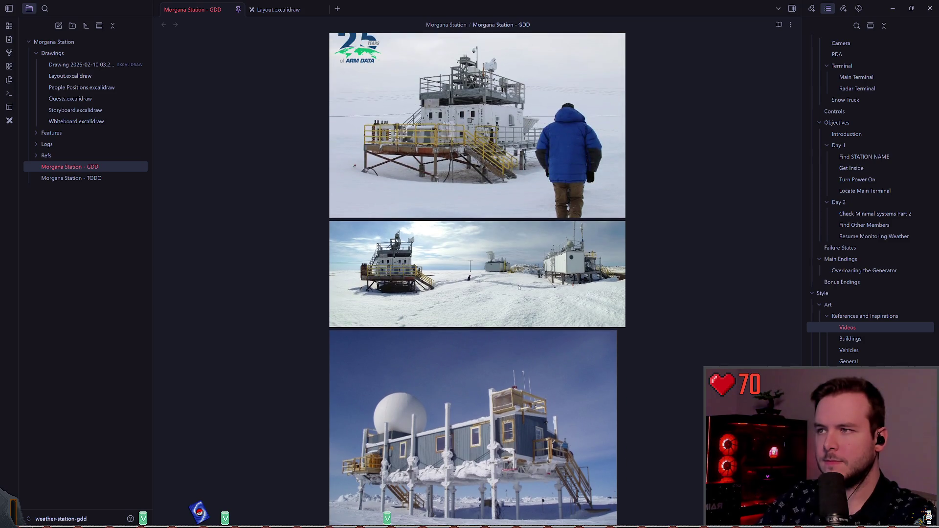
scroll(518, 288, down, 6)
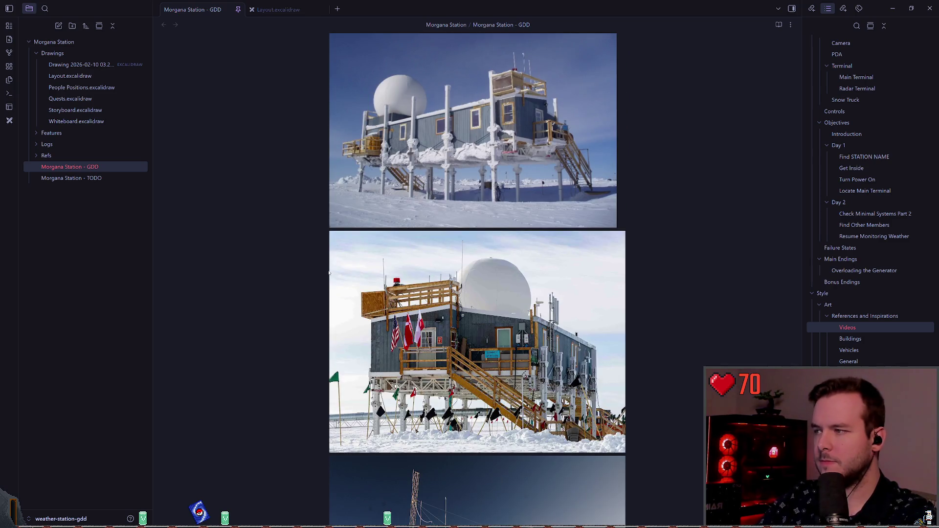
key(alt+Tab)
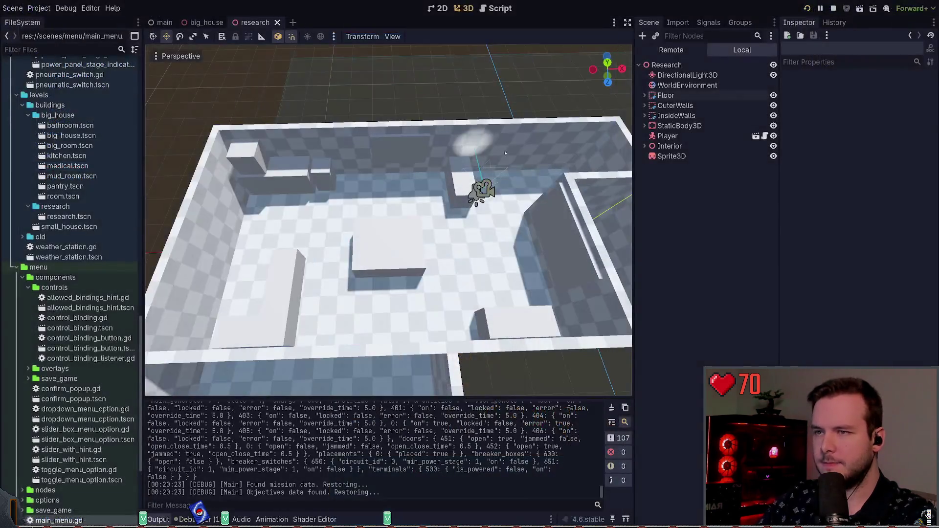
- Stop the game and expand Interior to show its desks, RadarScreen, Whiteboard, Map and other fixtures
click(834, 8)
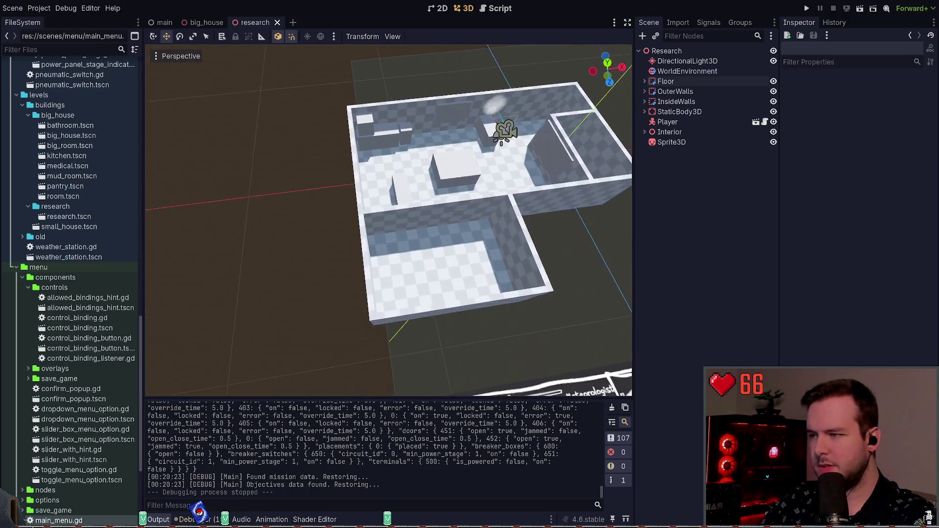
click(675, 142)
click(687, 199)
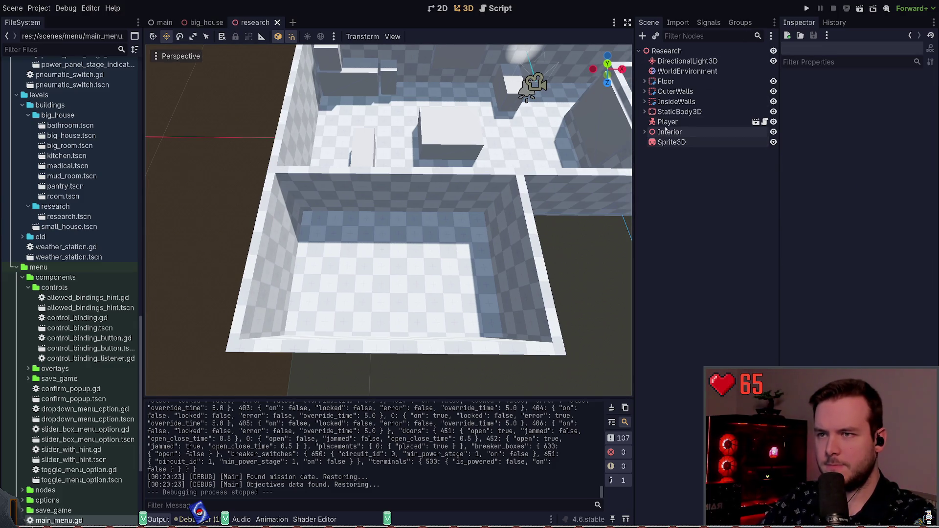
click(645, 132)
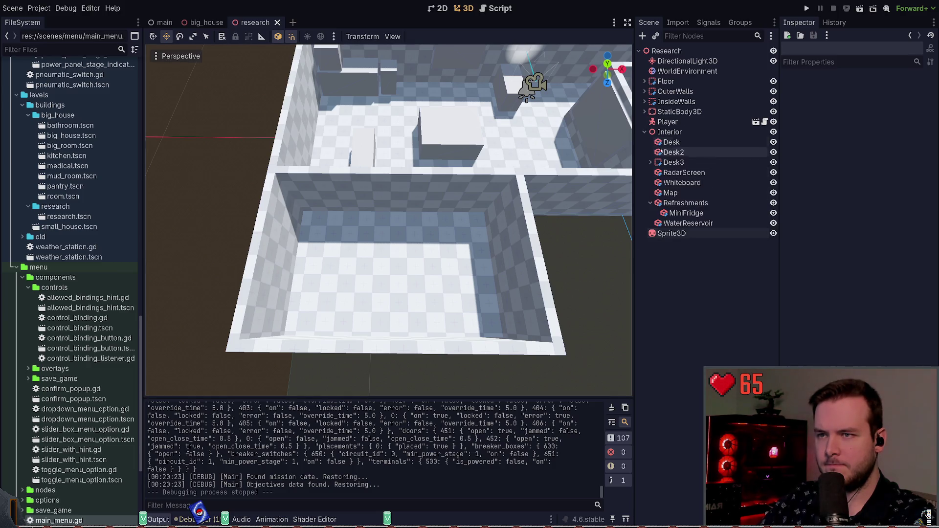
click(673, 134)
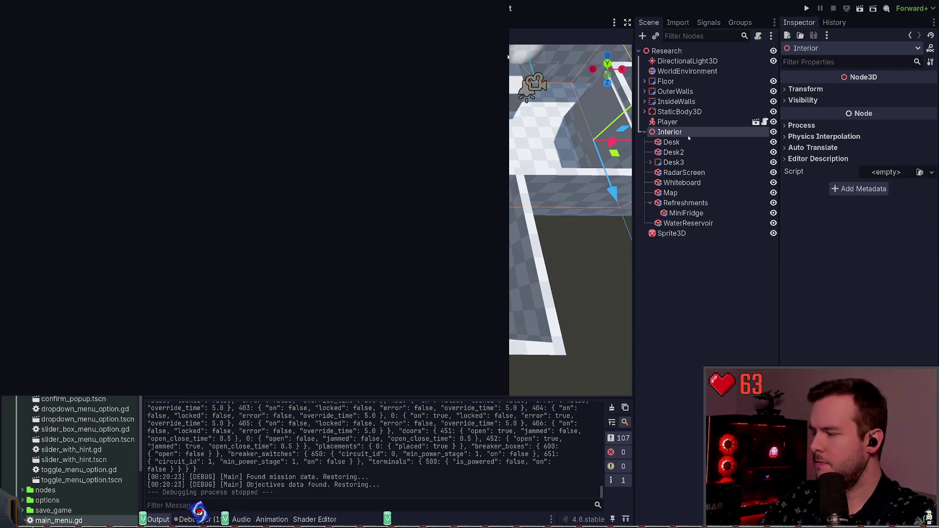
- Add a CSGCombiner3D named MainRoom at the top of Interior
key(Return)
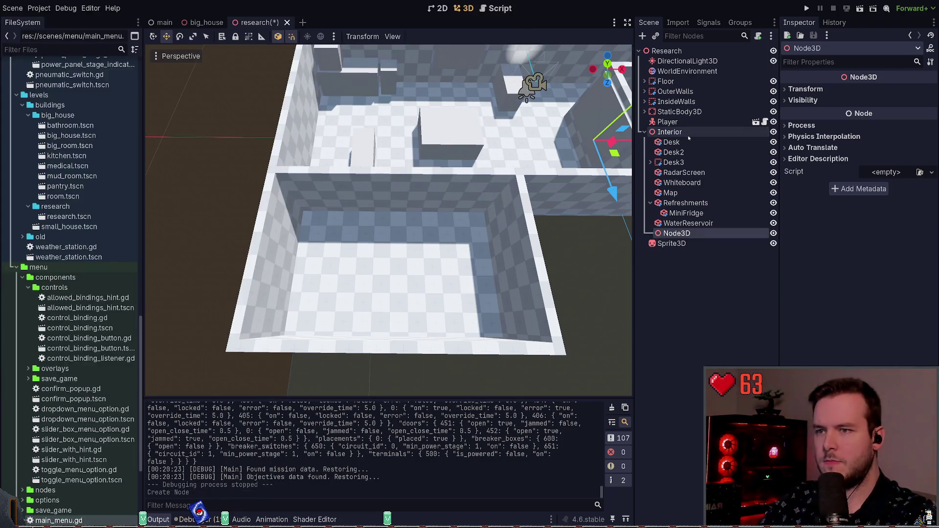
key(ctrl+z)
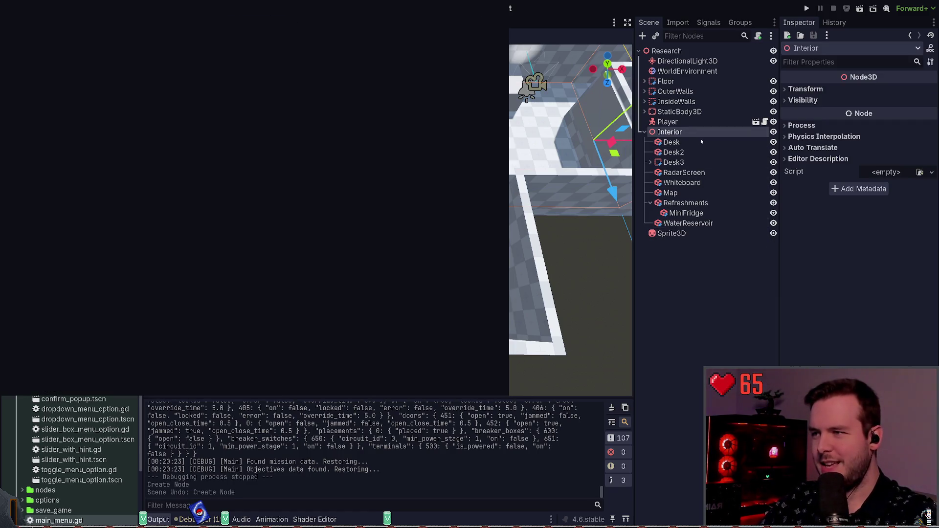
key(Return)
mouse_move(691, 233)
mouse_down()
mouse_move(688, 137)
mouse_move(696, 234)
mouse_up()
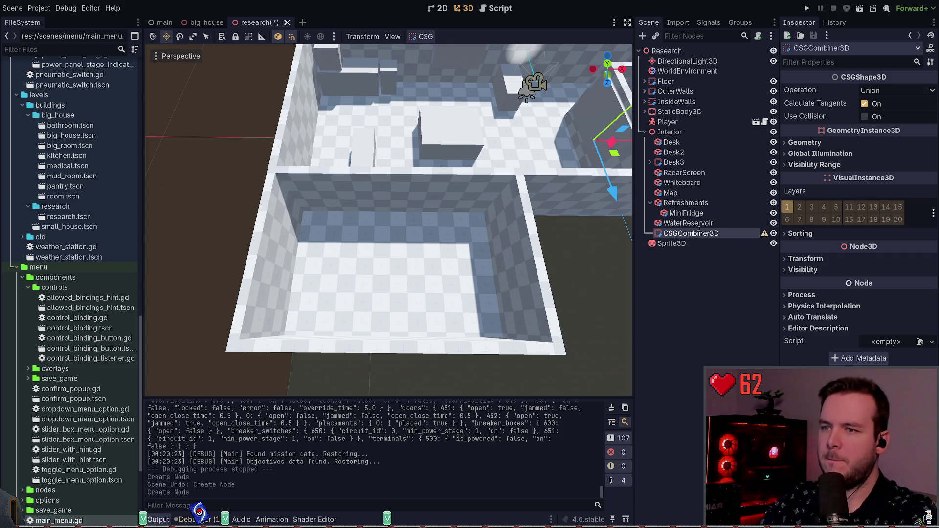
text(MainRoom)
key(Return)
drag(691, 233, 680, 138)
- Move Desk through WaterReservoir into MainRoom and hide MainRoom
click(672, 152)
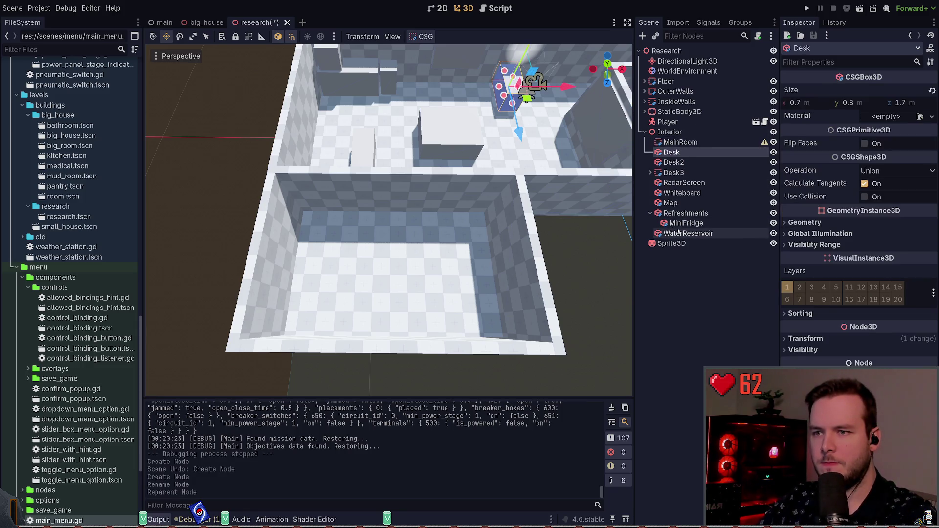
click(651, 213)
shift+click(687, 223)
drag(688, 223, 679, 143)
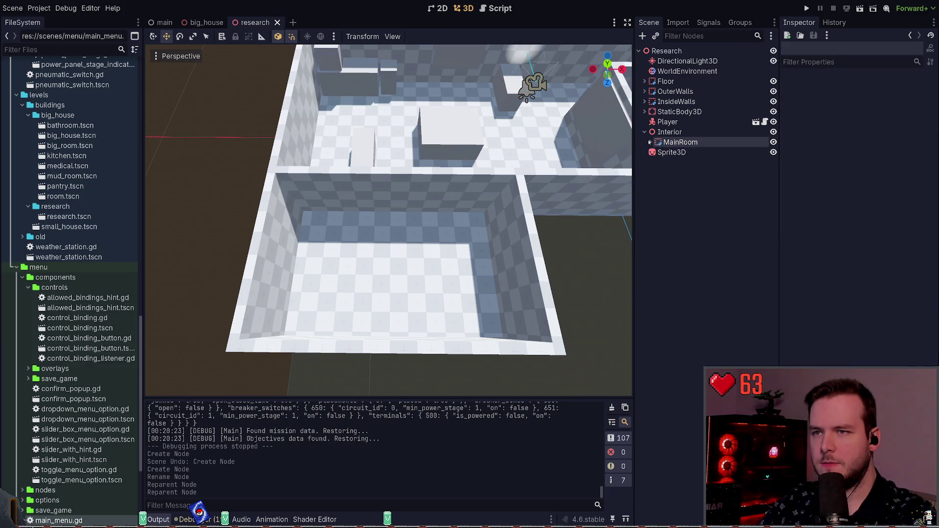
click(773, 142)
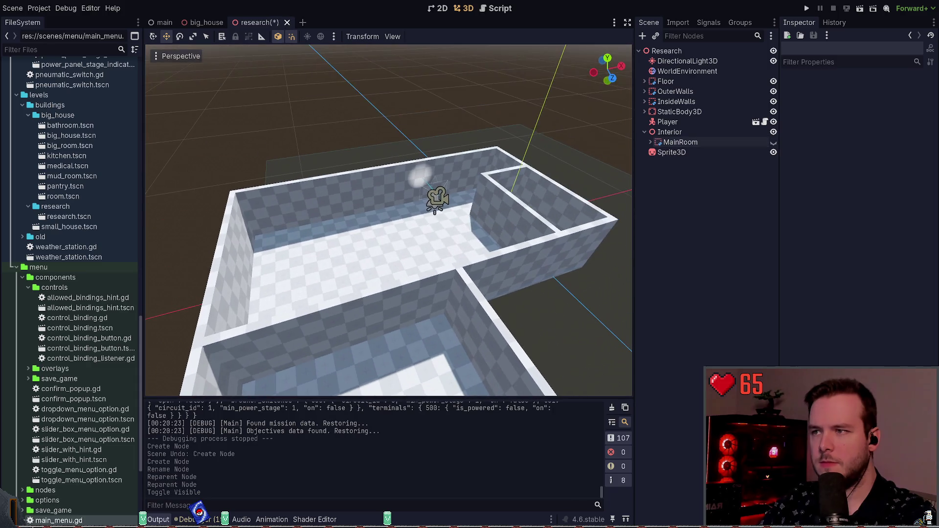
- Make MainRoom visible again and save the scene
click(773, 142)
click(774, 142)
click(774, 142)
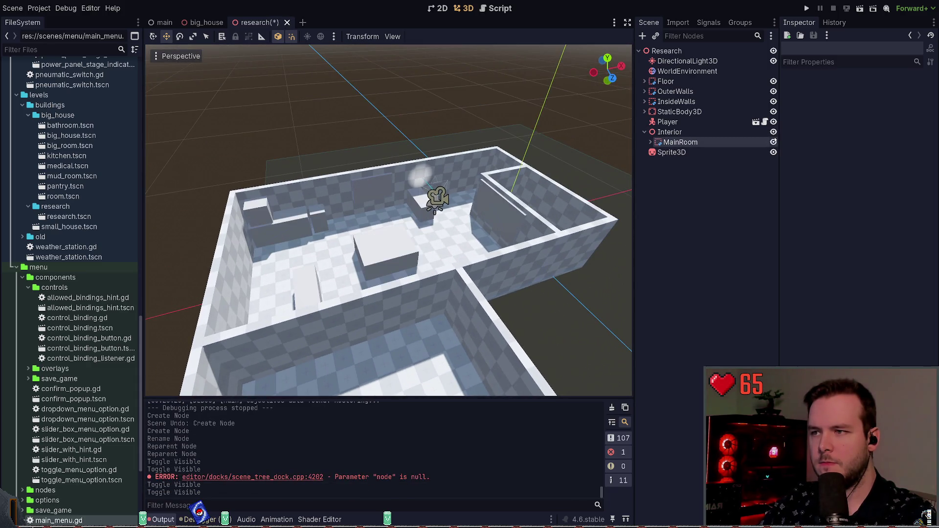
key(ctrl+s)
- Add a ServerRoom CSGCombiner3D under Interior with a 1×1×1 CSGBox3D child, and save
click(672, 134)
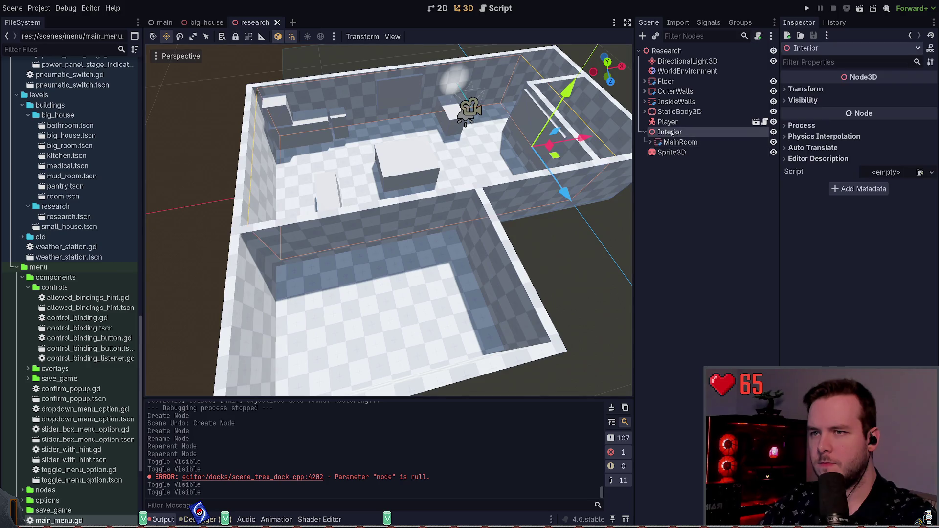
key(ctrl+a)
key(Return)
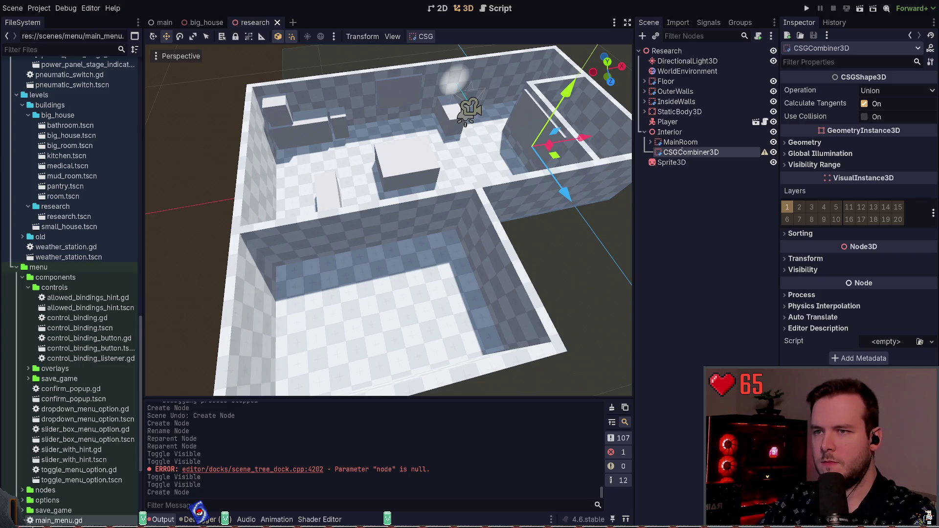
text(ServerRoom)
key(Return)
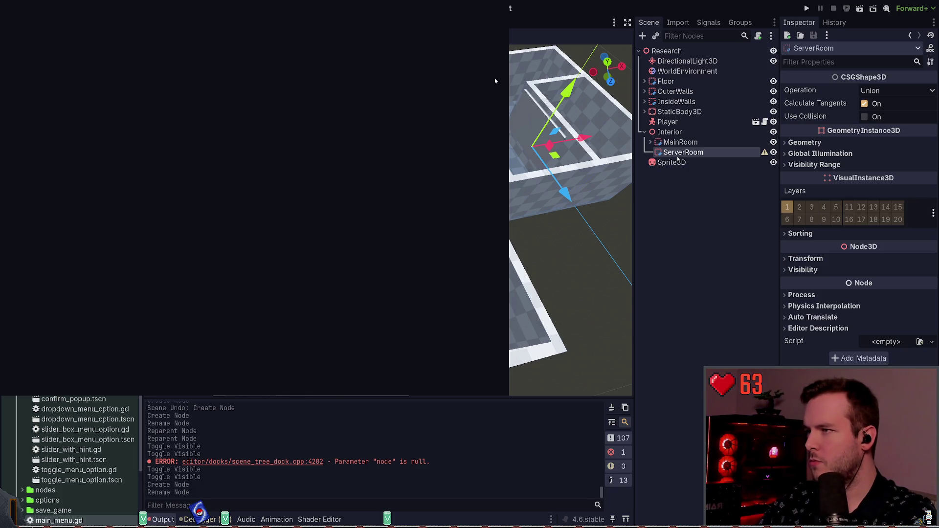
key(Return)
key(ctrl+s)
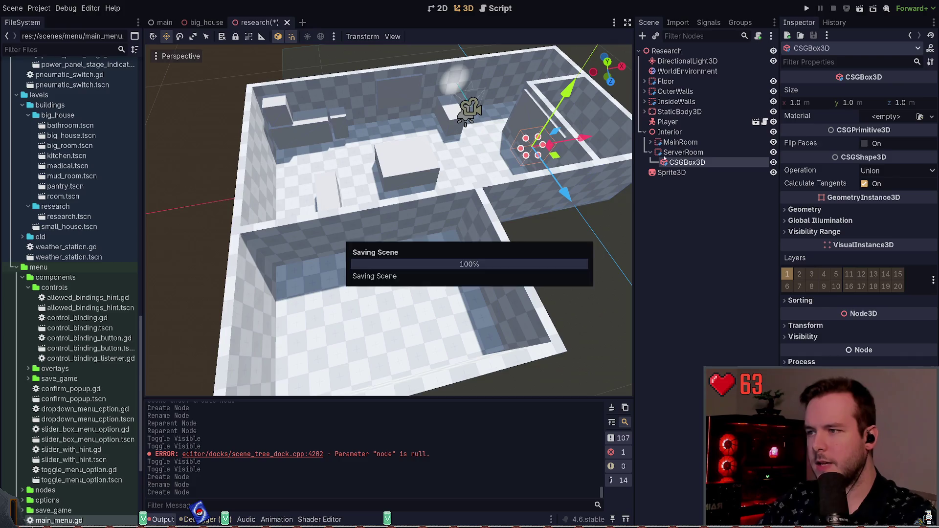
- Move the ServerRoom box down into the lower room onto the floor
drag(546, 166, 467, 299)
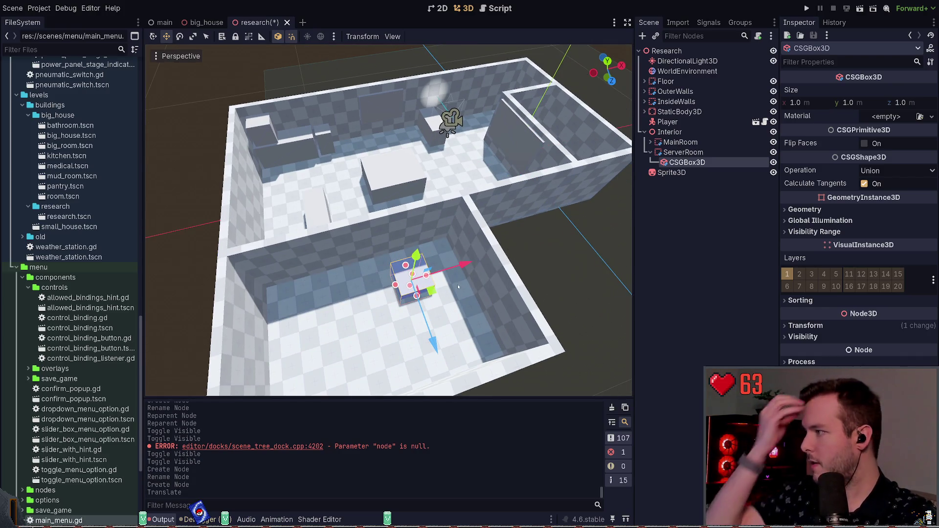
scroll(466, 298, up, 4)
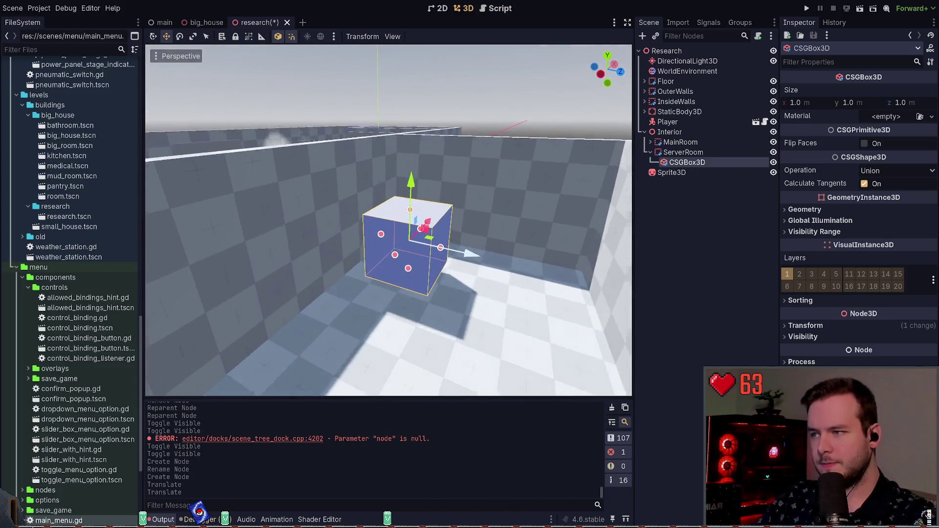
drag(426, 168, 424, 171)
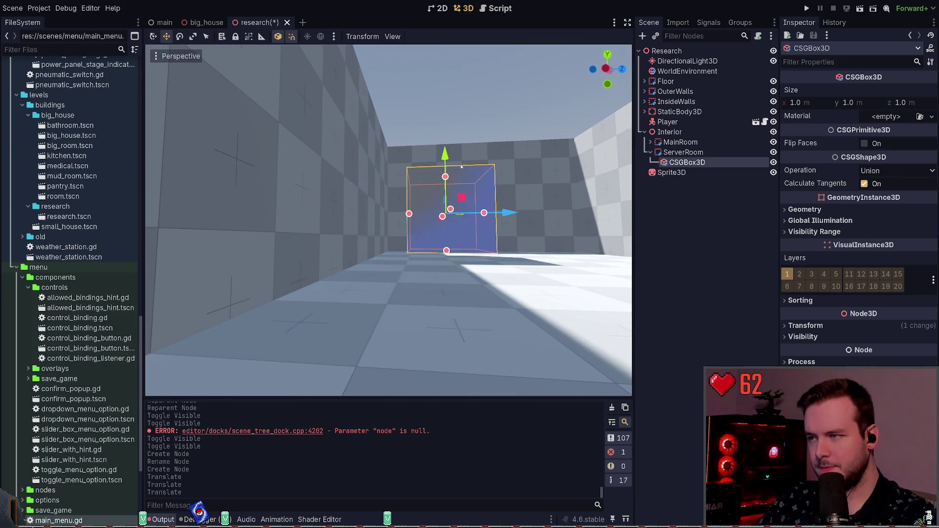
drag(462, 167, 486, 88)
- Resize the box's depth to 0.5 for a 1 × 1 × 0.5 size, and save
key(f)
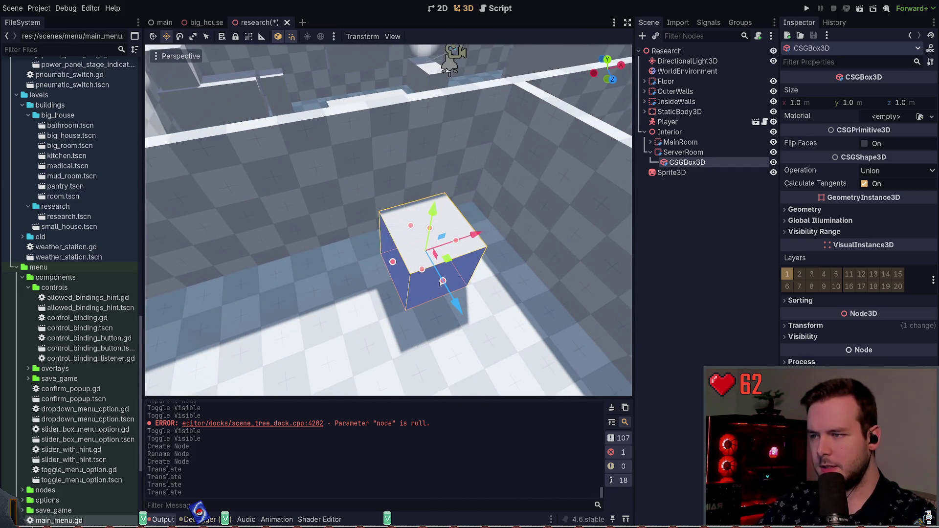
drag(440, 283, 442, 285)
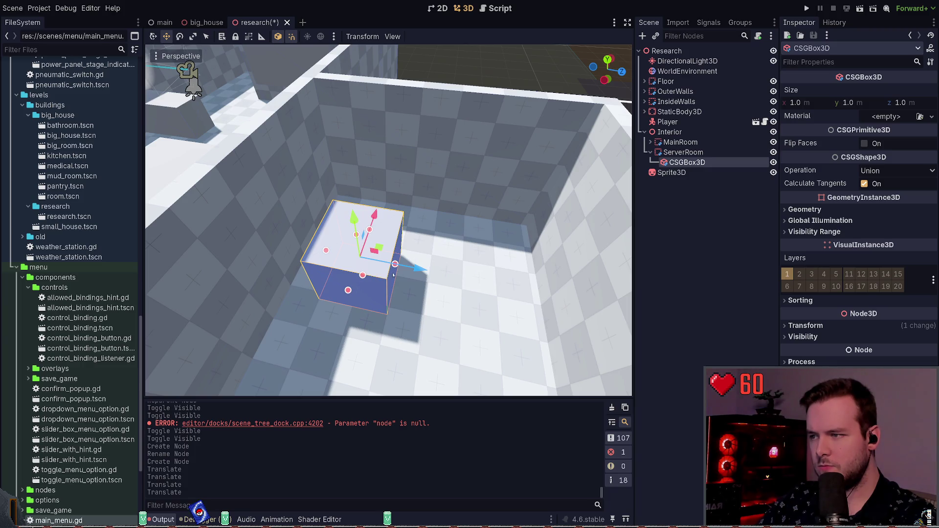
drag(395, 265, 399, 270)
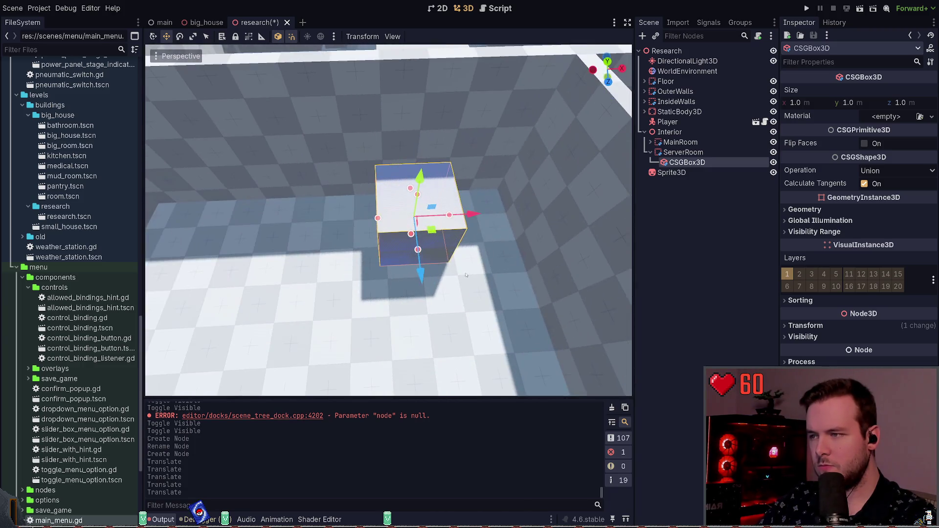
scroll(388, 220, up, 5)
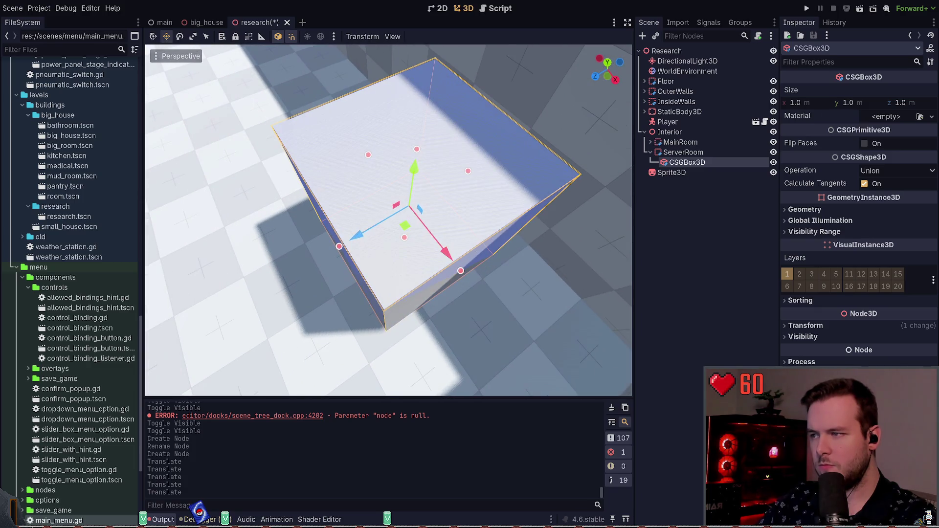
drag(340, 248, 415, 223)
scroll(415, 223, up, 3)
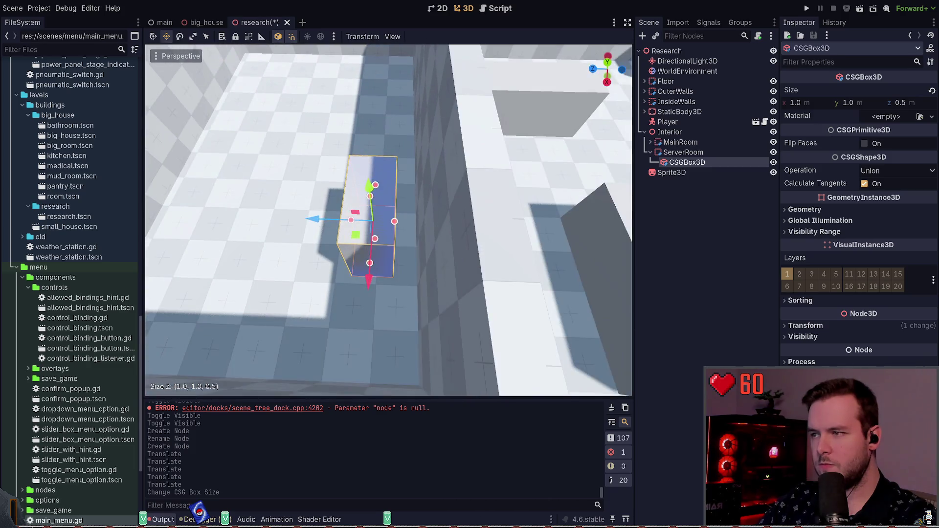
key(ctrl+s)
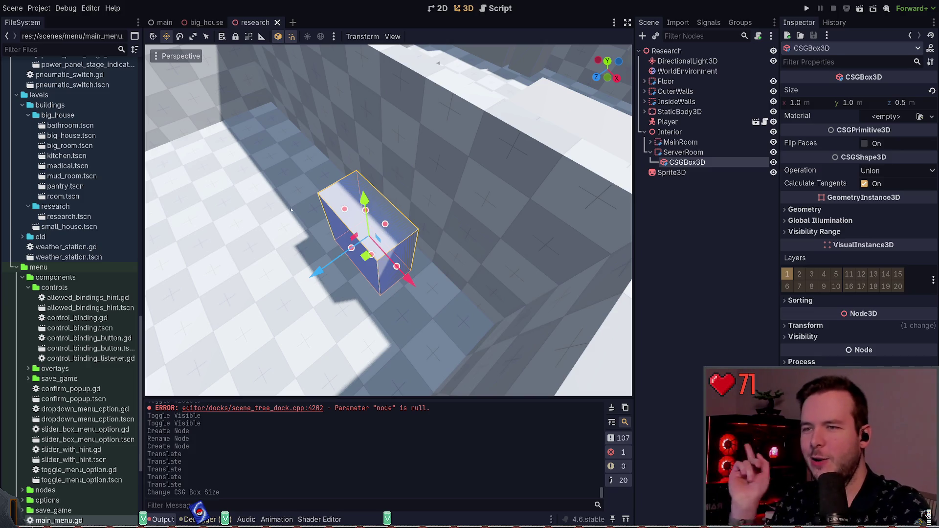
- Reposition the box within the server room and save
mouse_move(238, 238)
mouse_down()
mouse_move(249, 225)
mouse_move(326, 209)
mouse_up()
mouse_move(422, 267)
mouse_down()
mouse_move(422, 236)
mouse_move(398, 242)
mouse_move(357, 230)
mouse_move(380, 220)
mouse_up()
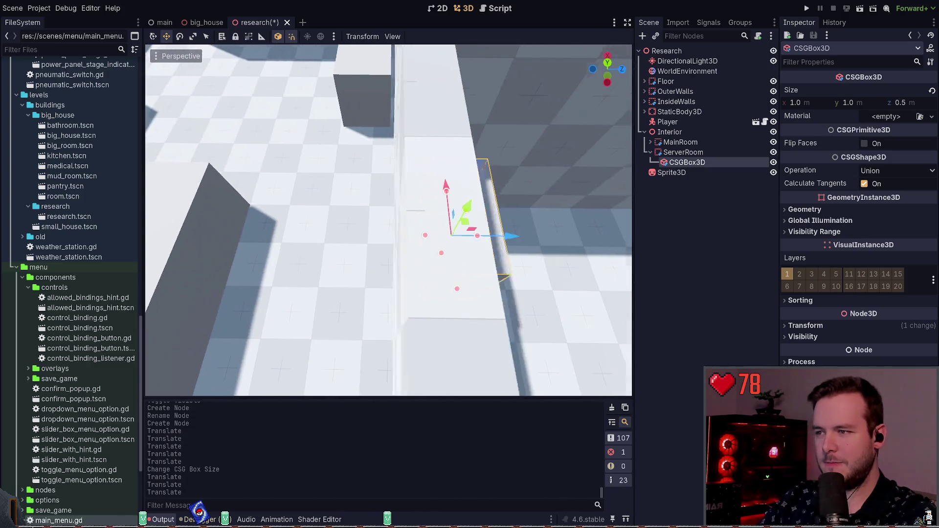
key(f)
drag(389, 220, 389, 185)
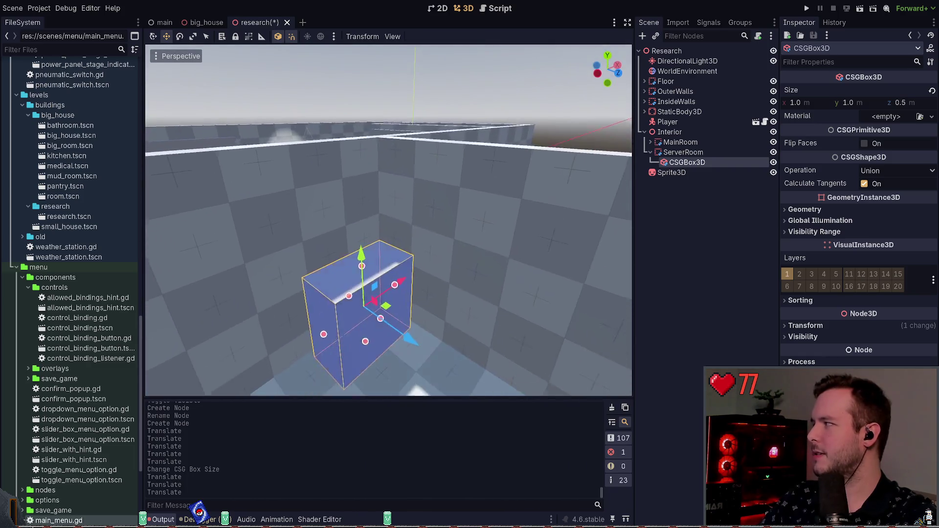
key(ctrl+s)
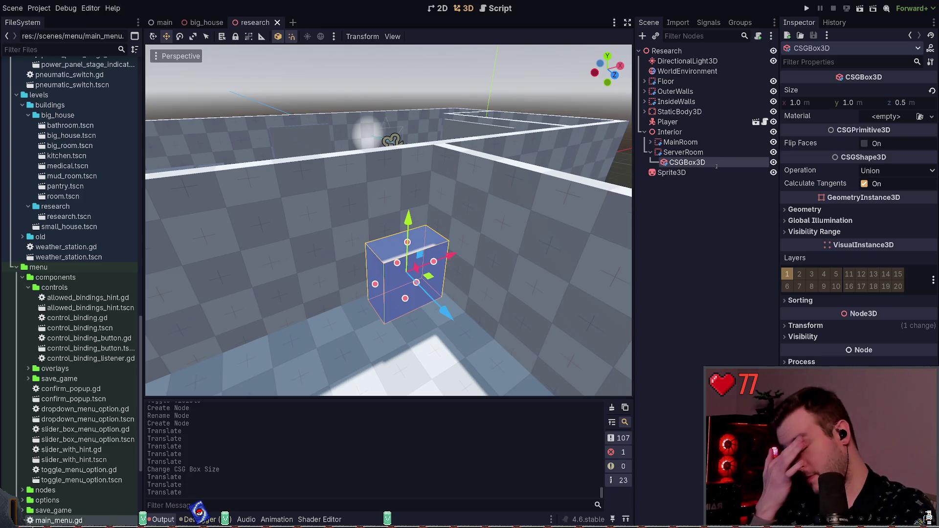
- Rename the box to Server and set its height to 2 m, then save
text(Server)
key(Return)
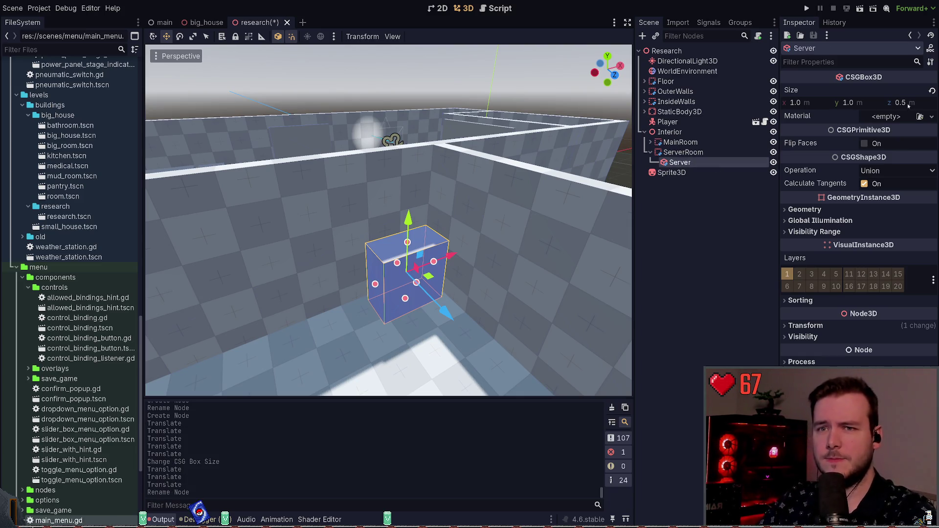
click(864, 101)
text(3)
key(Return)
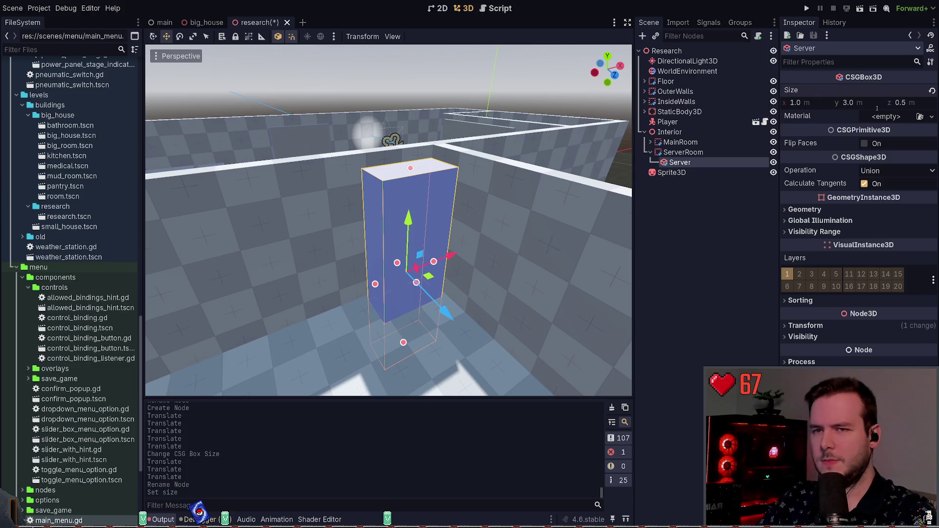
key(ctrl+z)
key(Return)
key(ctrl+s)
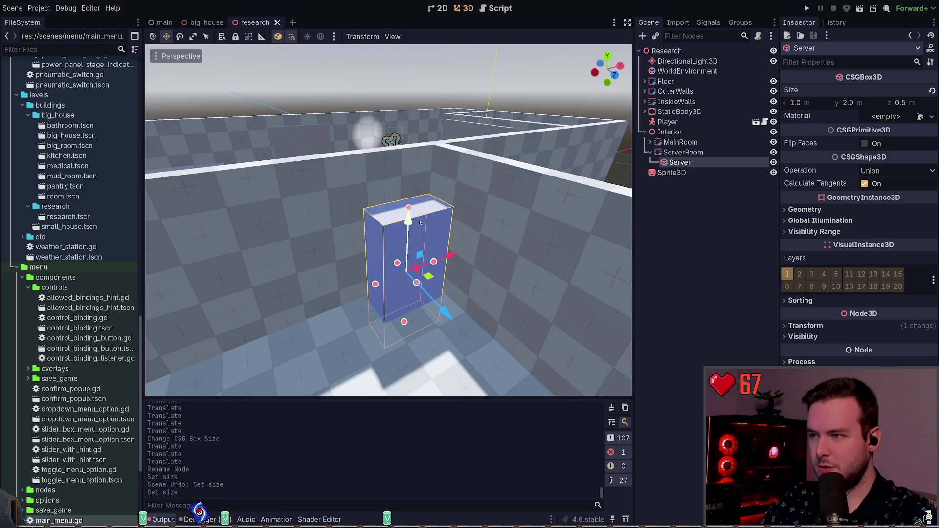
- Raise the Server box, set its height to 1.8 m, save, and run the game
drag(420, 222, 420, 185)
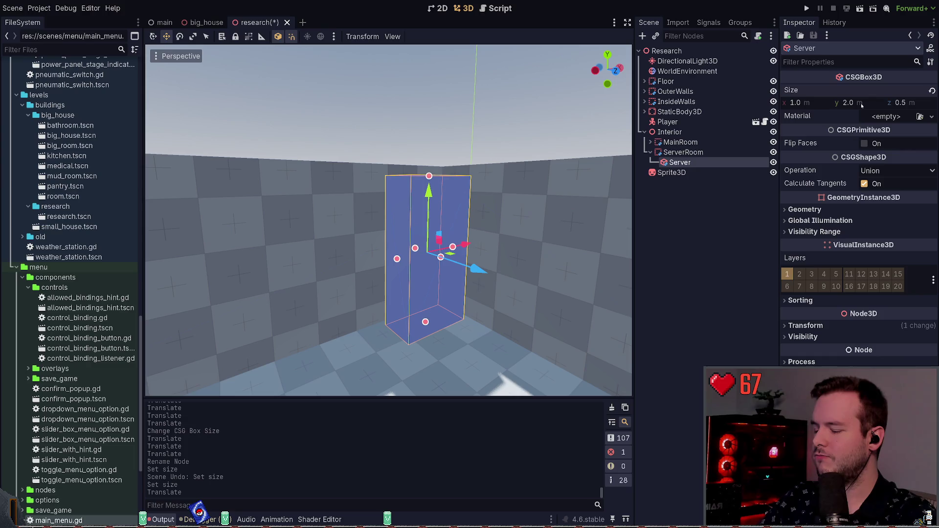
text(1.8)
key(Return)
key(ctrl+s)
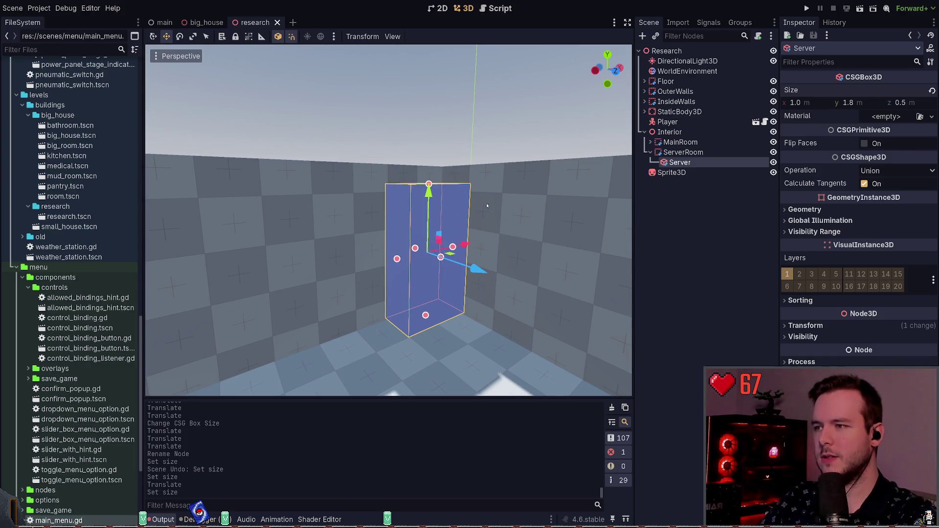
drag(428, 193, 432, 166)
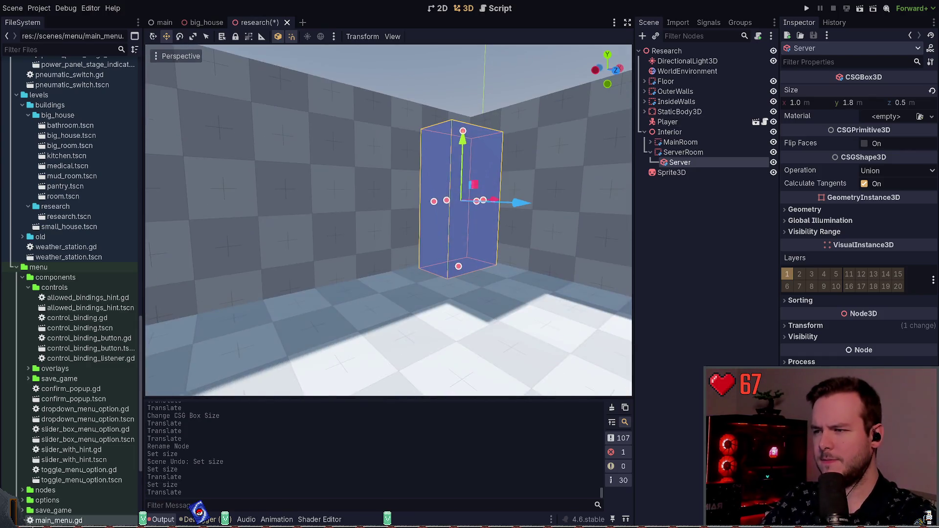
key(F5)
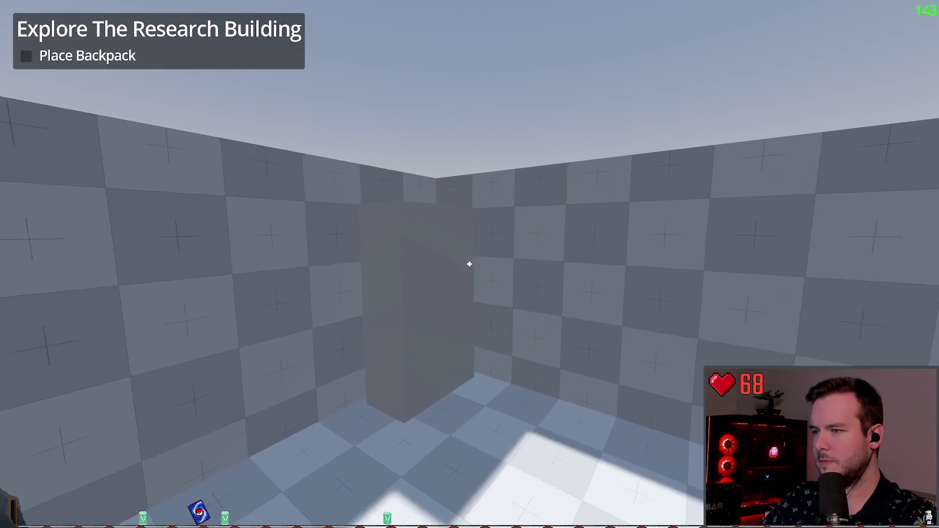
key(w)
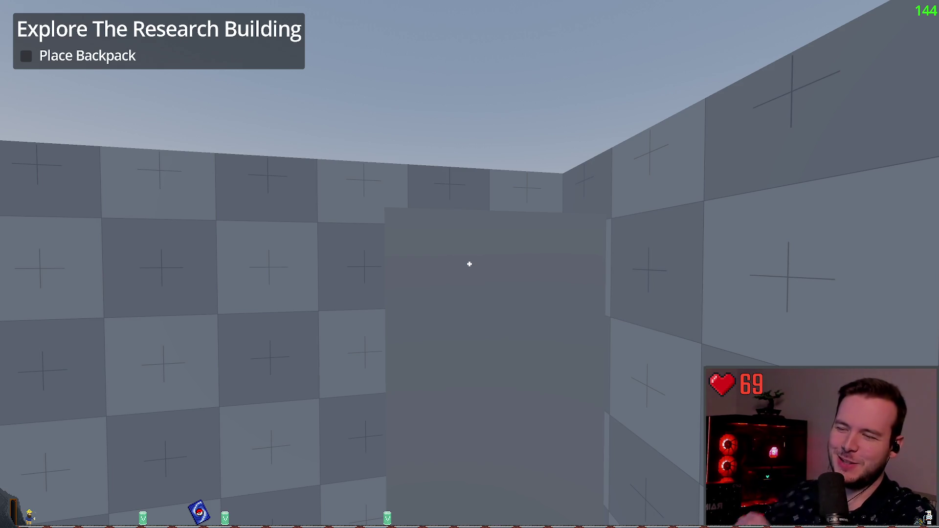
mouse_move(470, 264)
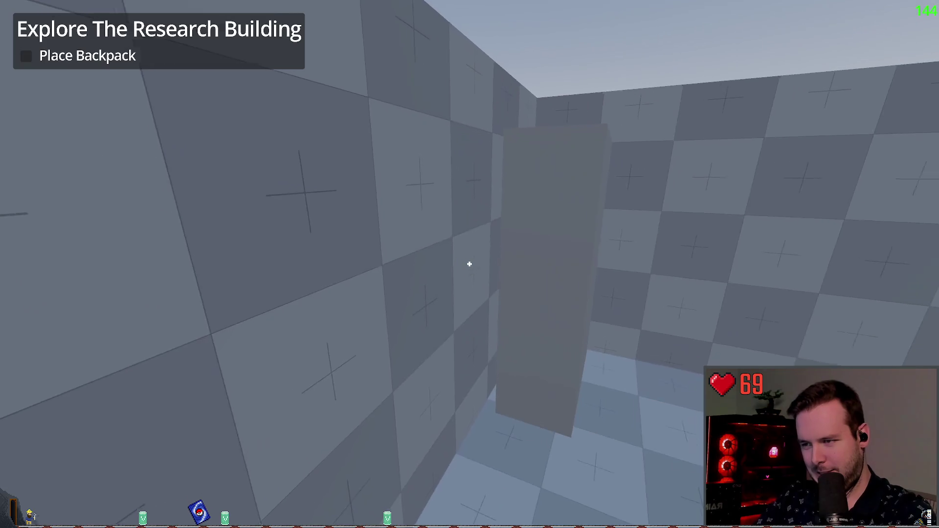
key(w)
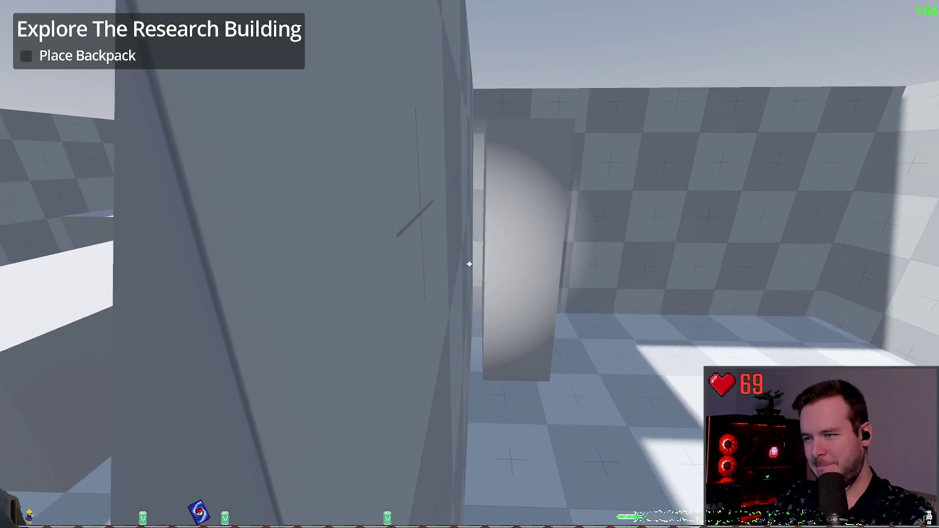
key(w)
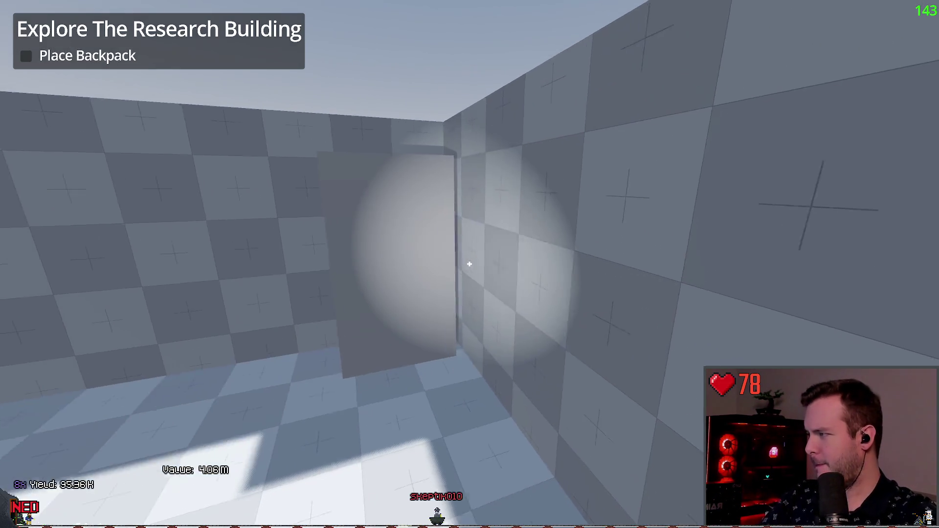
key(w)
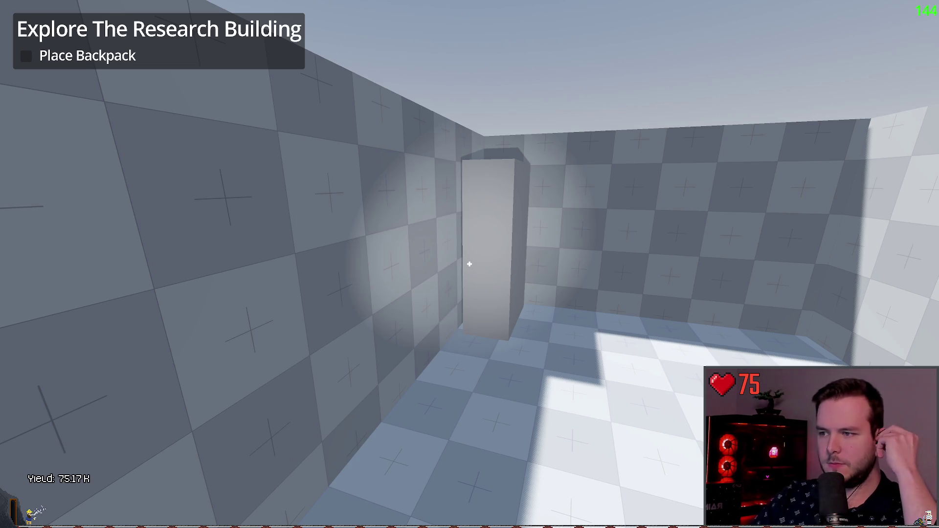
key(w)
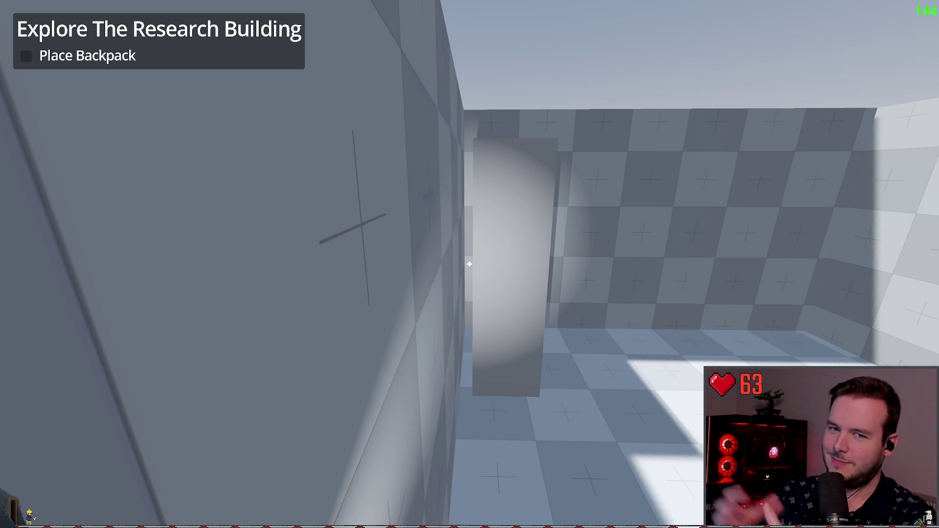
key(s)
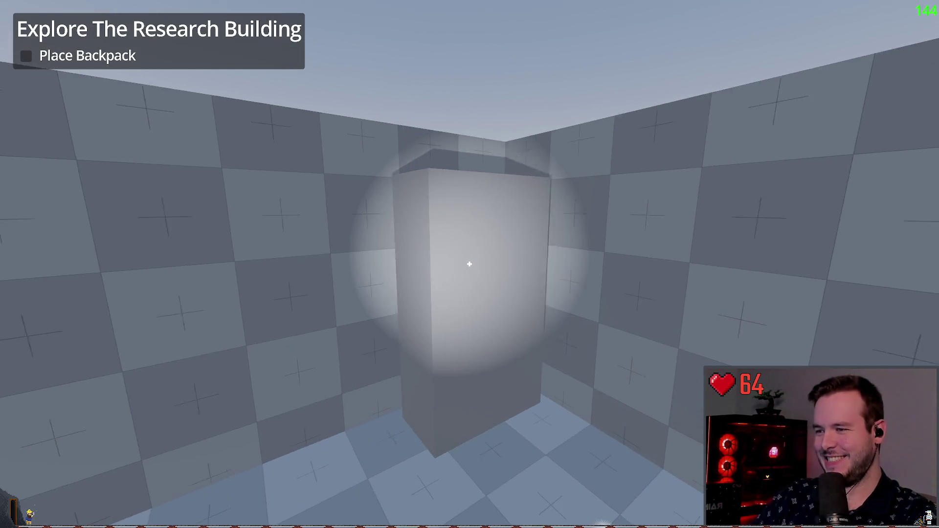
key(Escape)
- Quit the game, raise the Server box's height to 1.9 m, and save
click(46, 336)
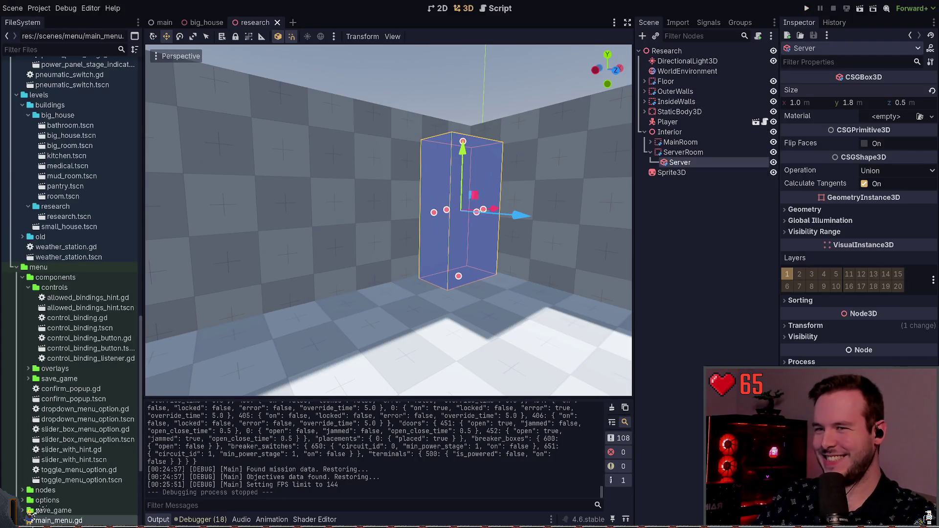
click(530, 220)
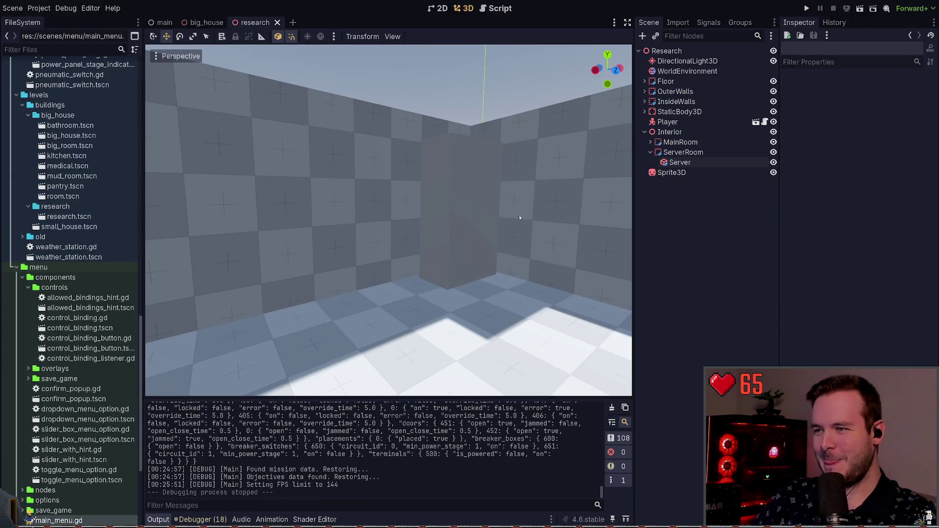
scroll(374, 203, down, 5)
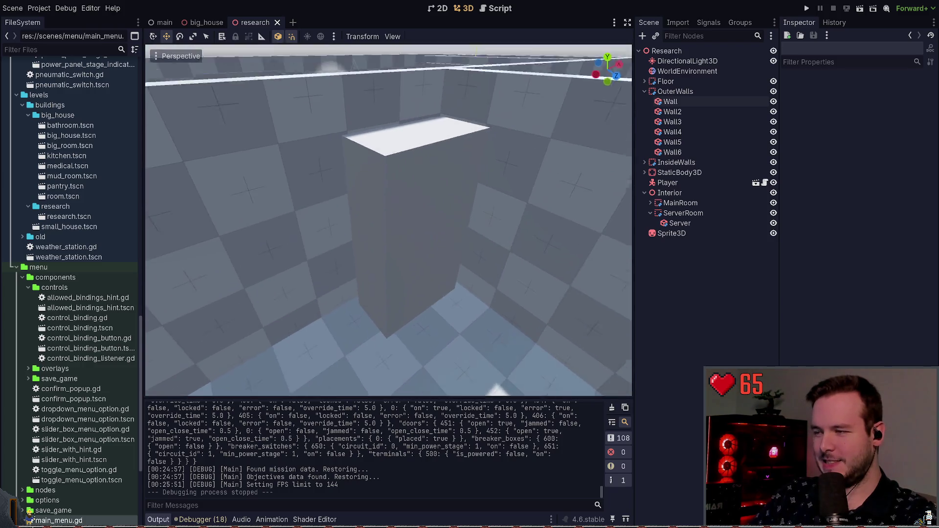
click(401, 233)
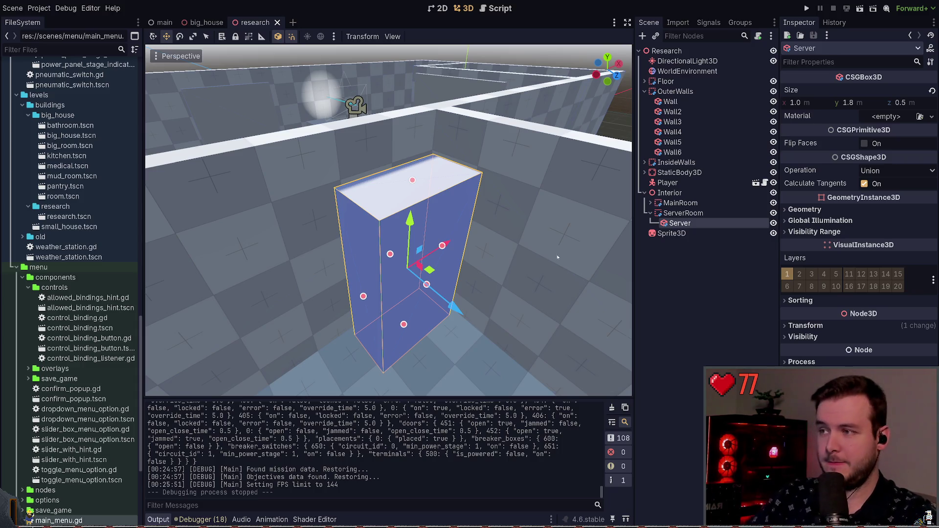
key(w)
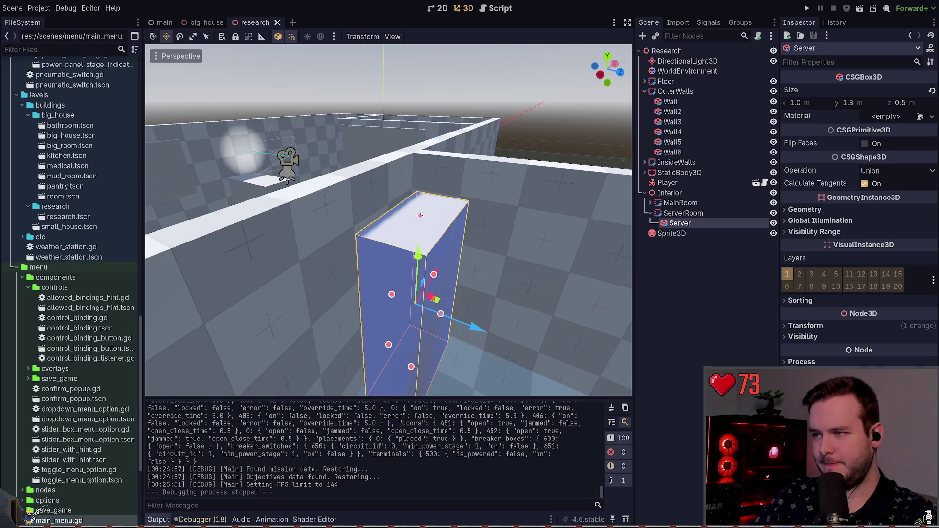
drag(420, 216, 419, 212)
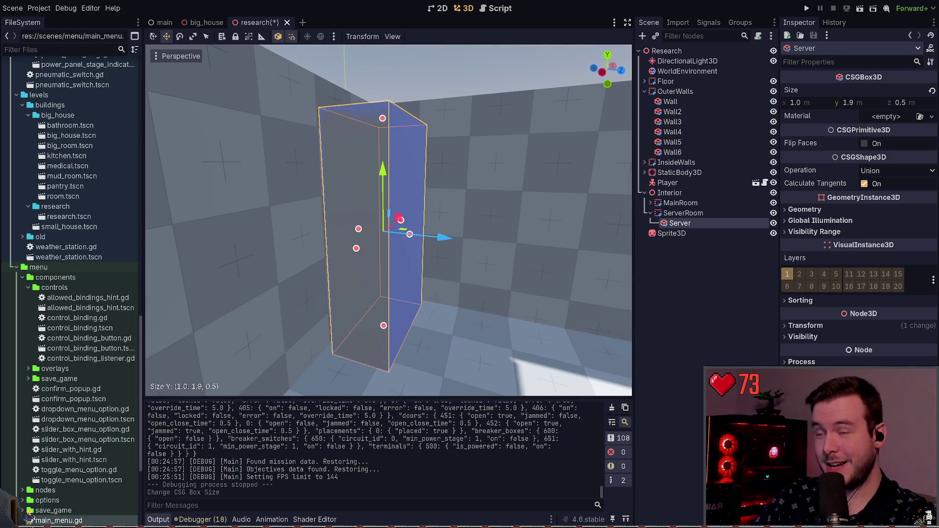
key(a)
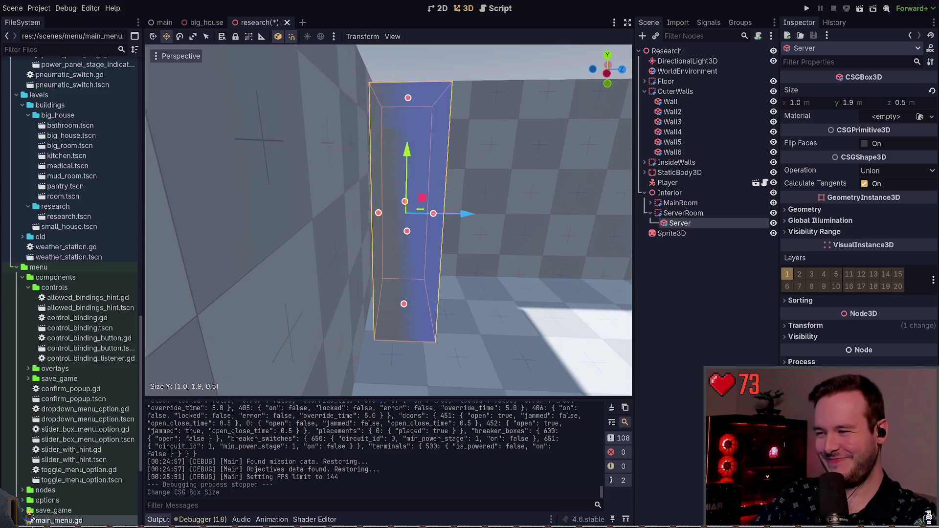
key(ctrl+s)
- Fly around the building and down into the room at floor level to inspect it
key(w)
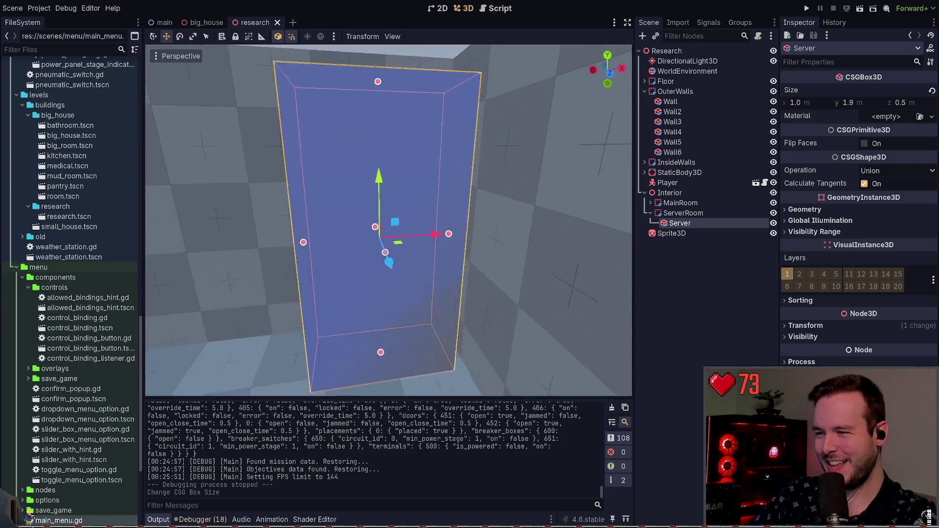
key(s)
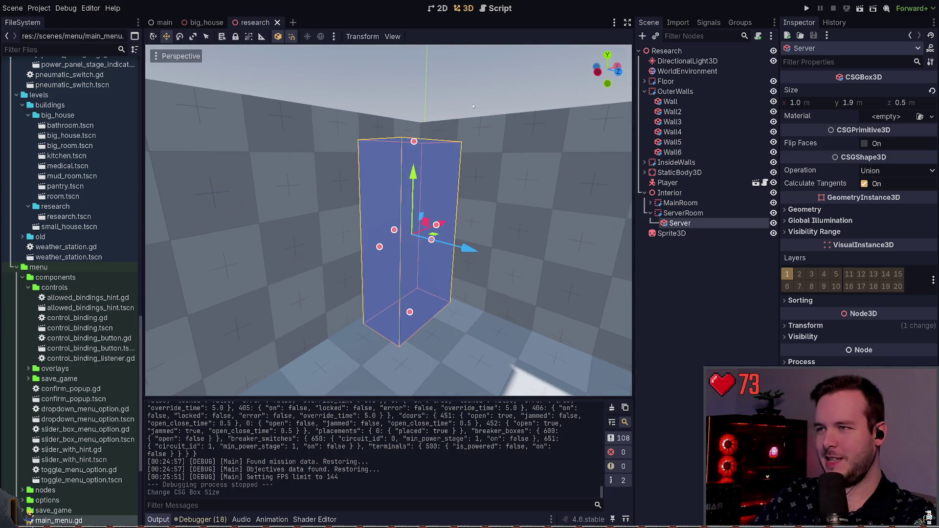
key(Escape)
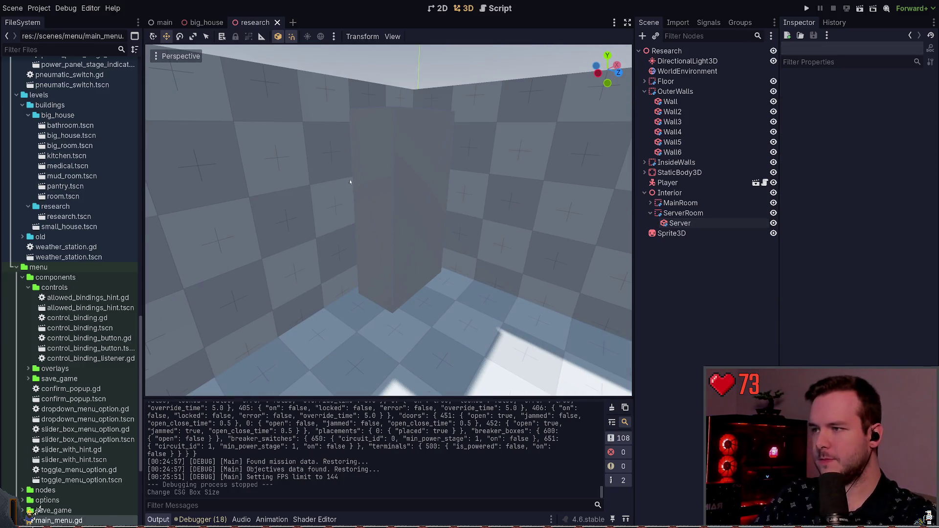
click(422, 172)
key(Escape)
key(s)
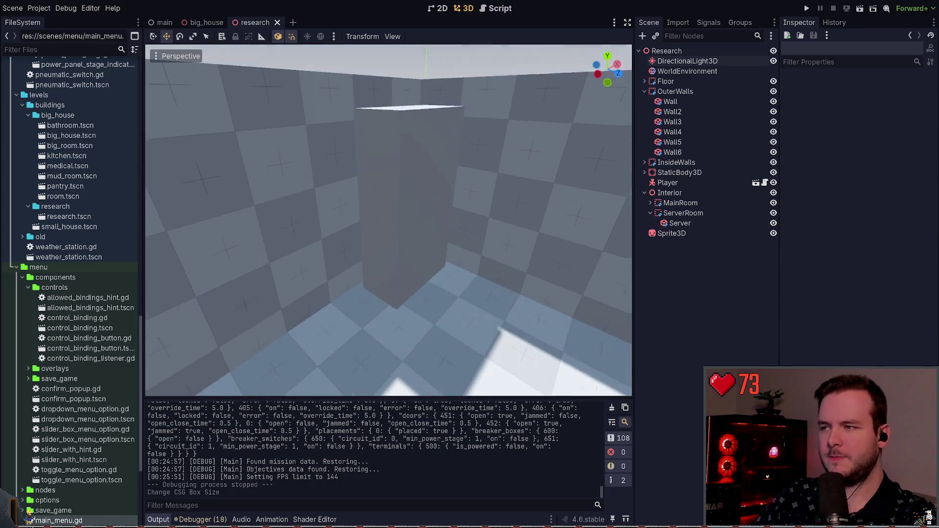
click(538, 201)
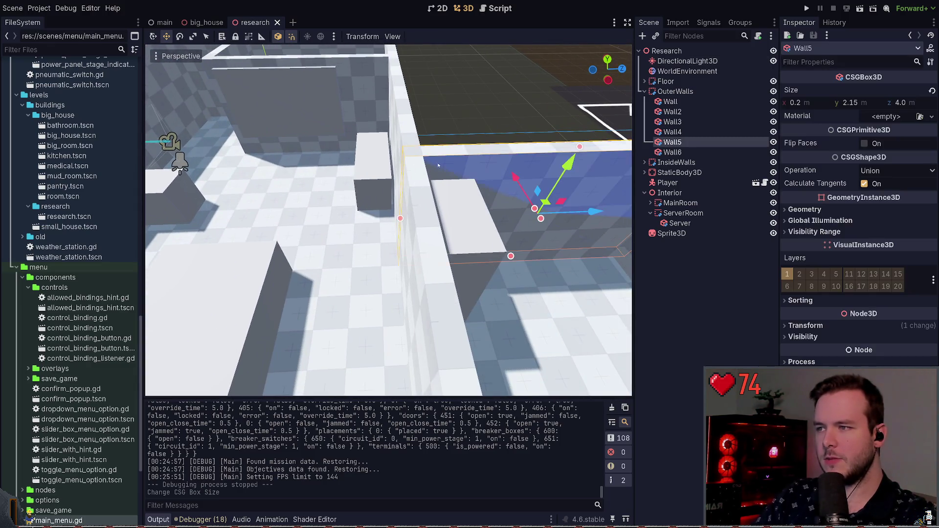
key(Escape)
click(386, 230)
key(Escape)
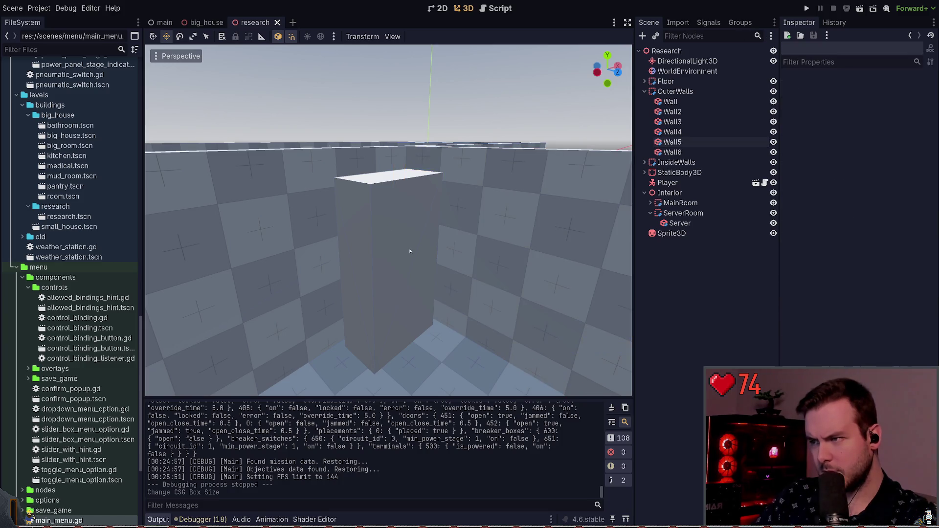
scroll(441, 228, down, 5)
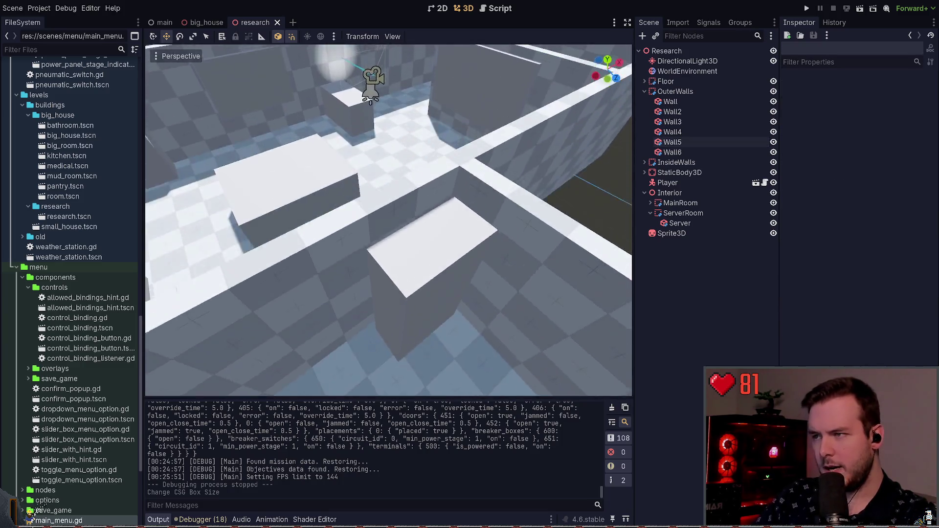
key(w)
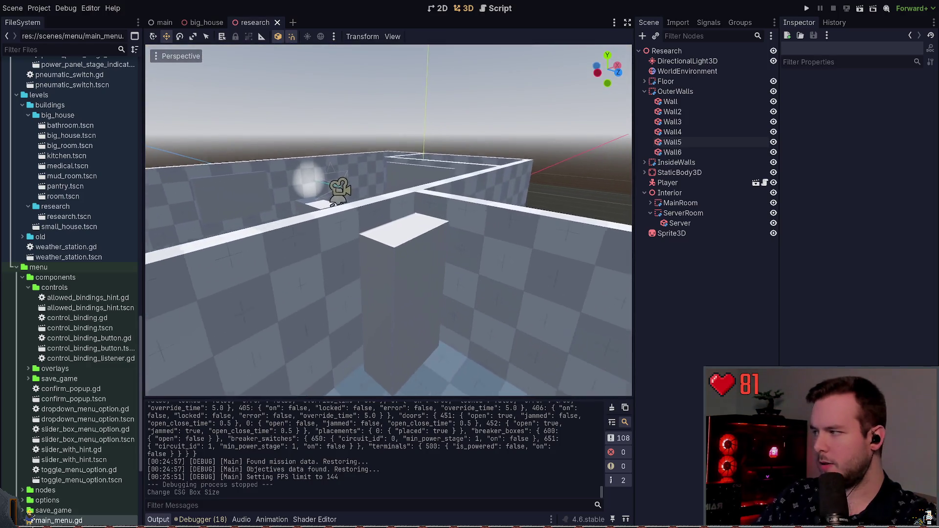
drag(463, 264, 463, 234)
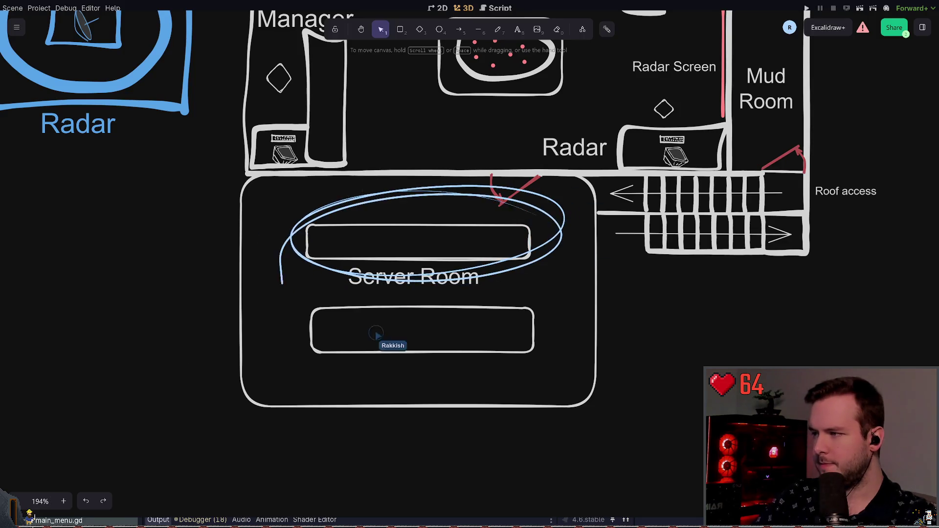
- Try rotating the Server Room bars and label 90° in Excalidraw, then undo it
scroll(486, 286, down, 5)
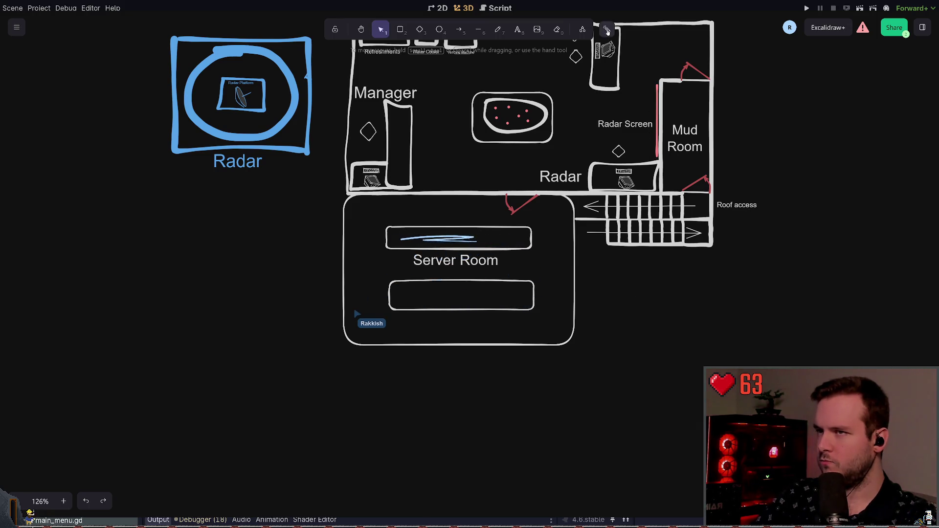
scroll(562, 252, up, 4)
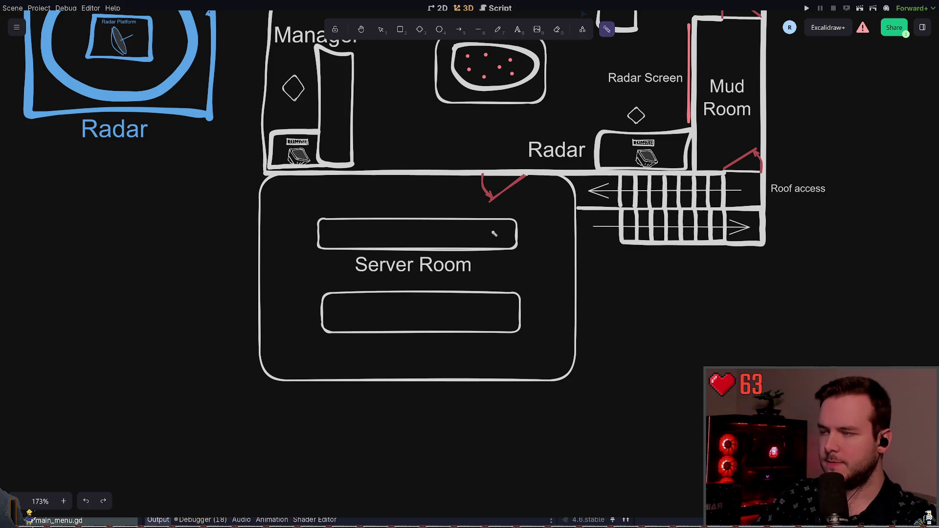
click(381, 29)
drag(299, 205, 551, 361)
drag(419, 207, 497, 274)
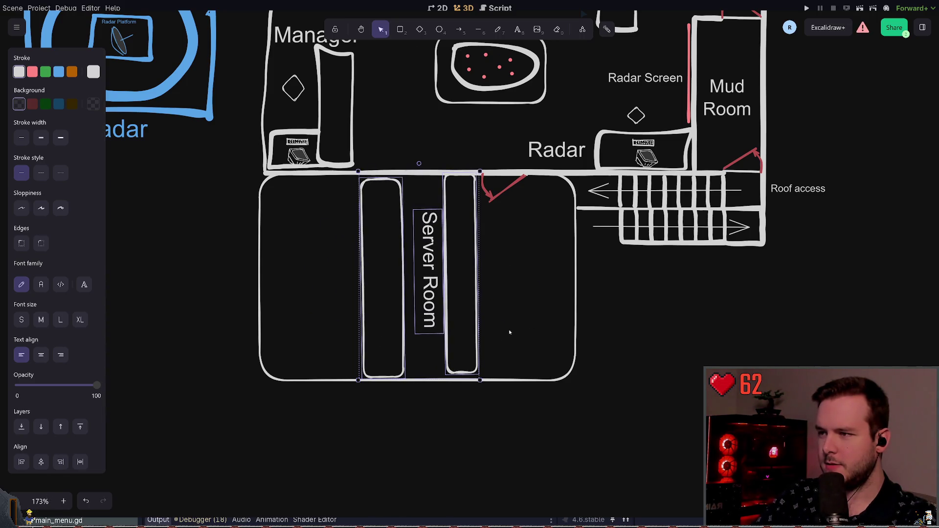
key(ctrl+z)
- Deselect, return to the laser pointer, and switch back to Godot
click(623, 290)
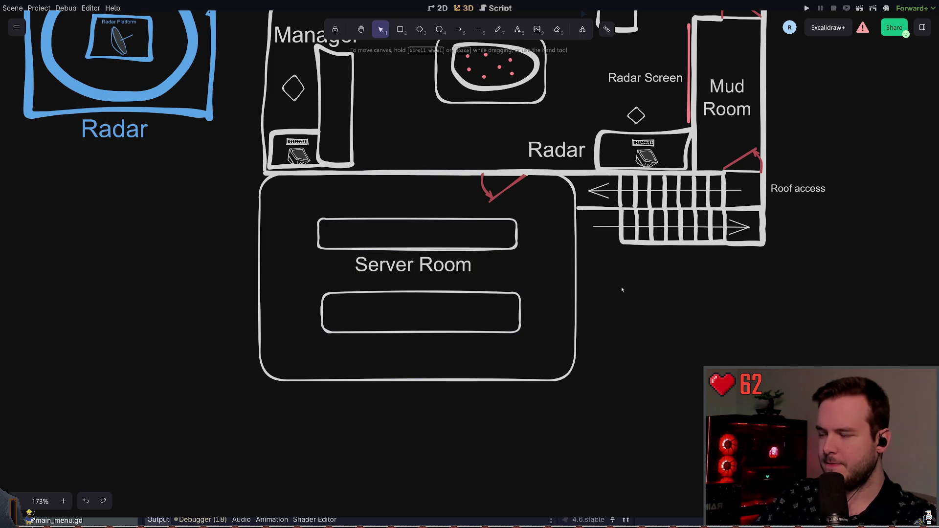
click(606, 28)
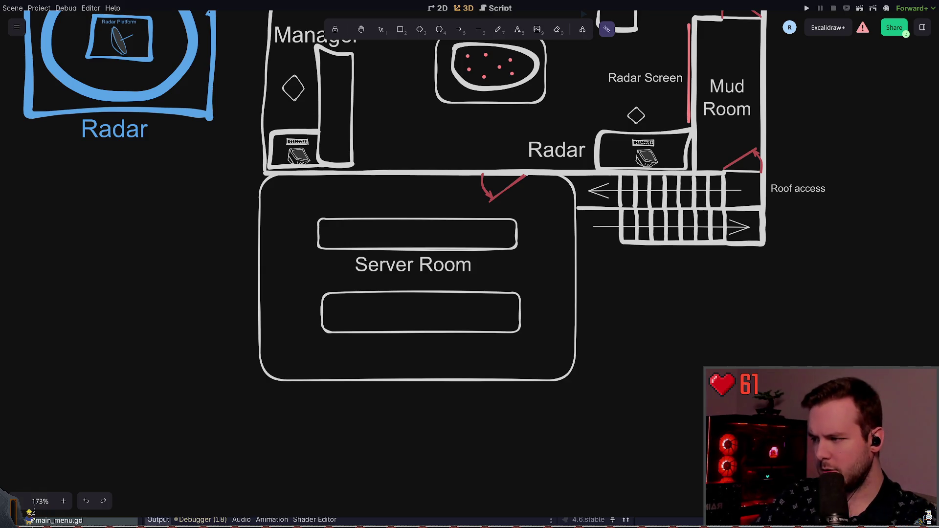
key(alt+Tab)
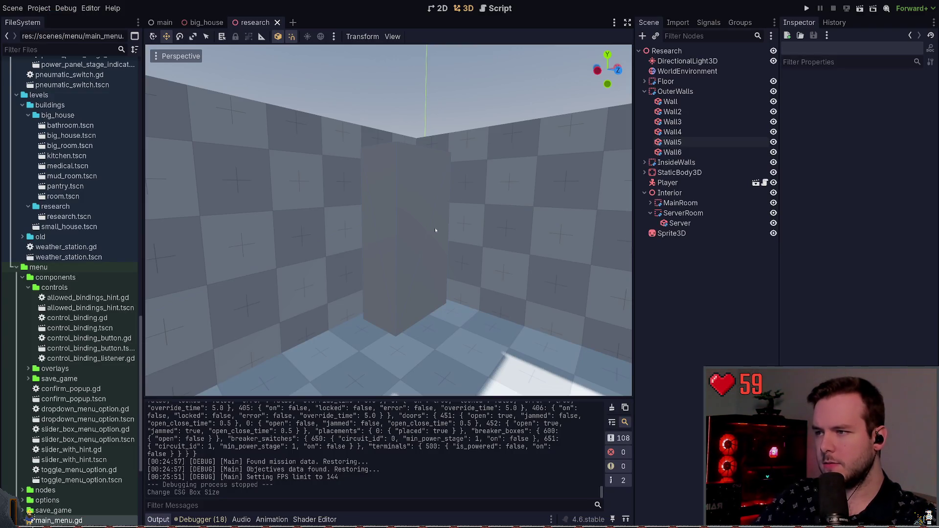
- Orbit and zoom the view to see the server room from above
scroll(481, 246, down, 5)
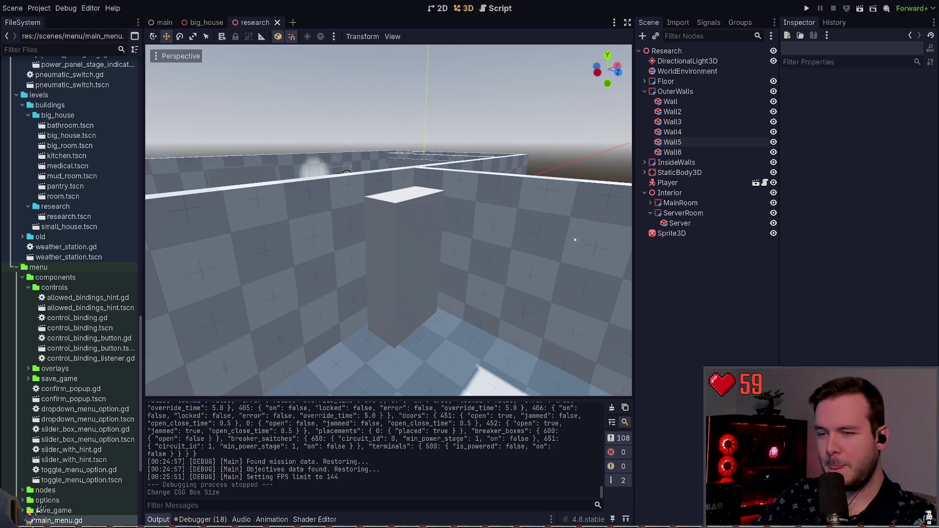
scroll(489, 244, up, 4)
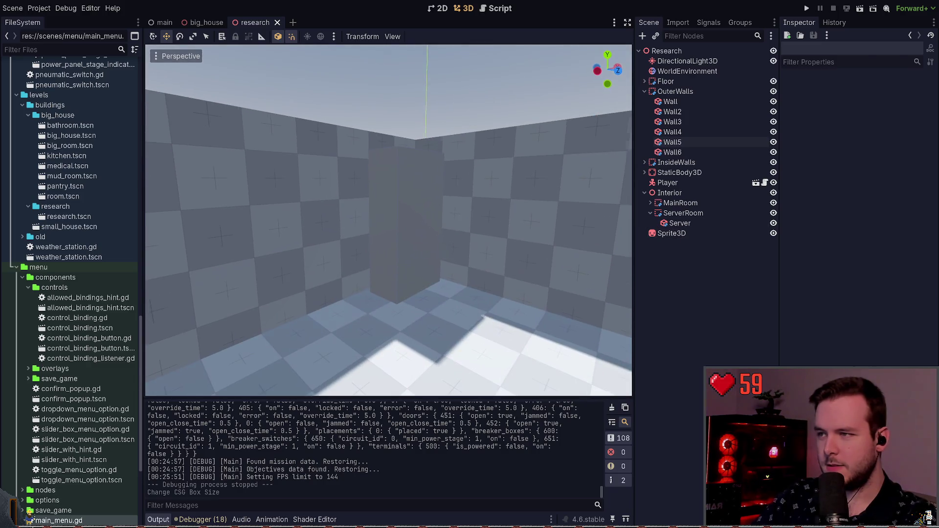
scroll(389, 220, down, 5)
drag(352, 229, 371, 232)
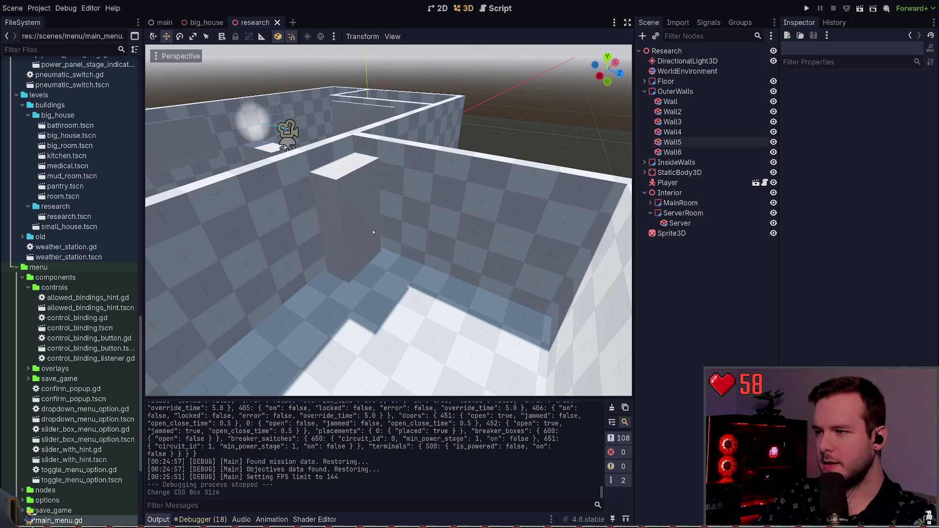
scroll(478, 246, up, 5)
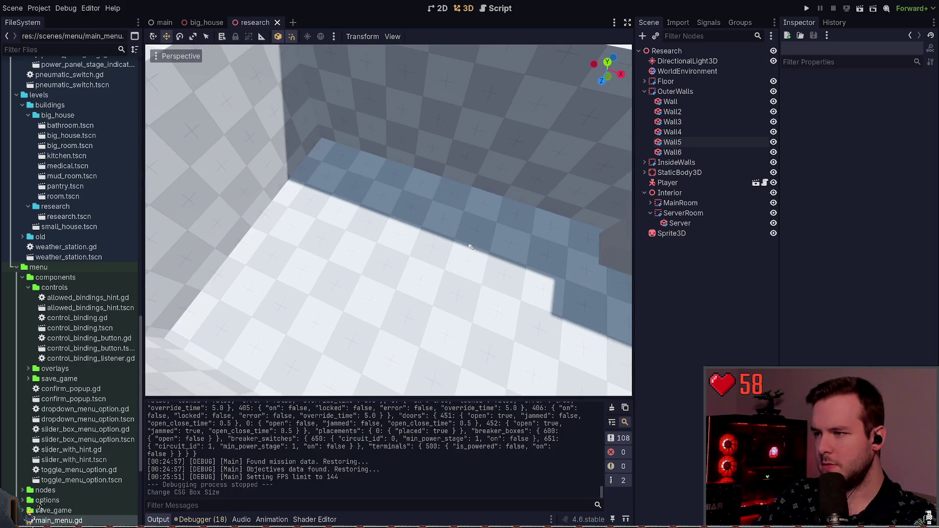
scroll(447, 224, down, 5)
- Move the Server box toward the front of the room, then switch to Excalidraw
click(447, 224)
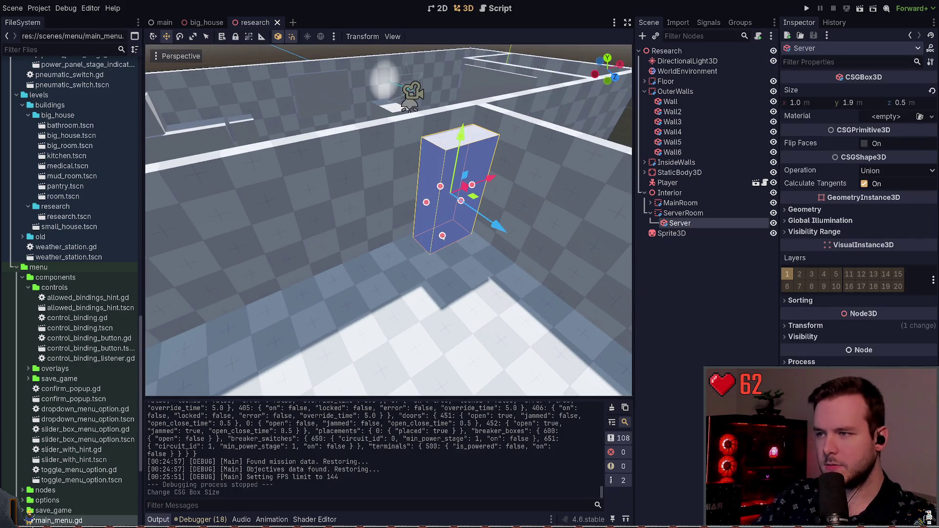
drag(442, 237, 442, 257)
key(ctrl+z)
drag(473, 196, 474, 249)
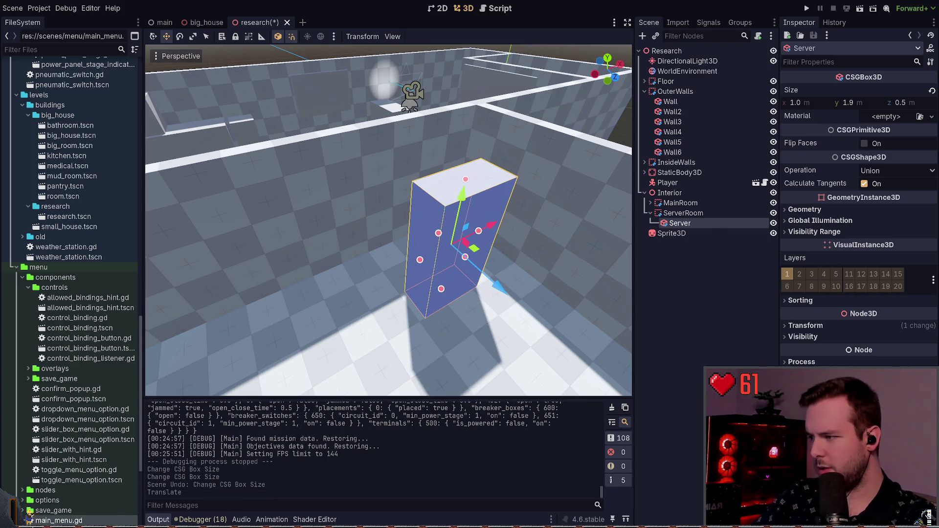
key(alt+Tab)
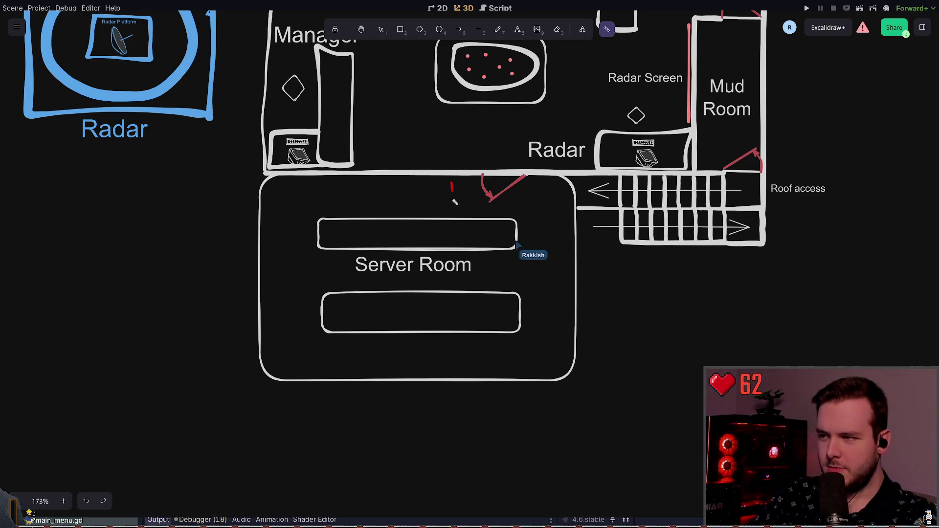
- Point out the upper Server Room box with the laser pointer, then return to Godot
mouse_move(446, 199)
mouse_down()
mouse_move(465, 200)
mouse_move(427, 240)
mouse_move(444, 233)
mouse_up()
mouse_move(509, 223)
mouse_down()
mouse_move(347, 224)
mouse_move(511, 243)
mouse_move(510, 222)
mouse_up()
mouse_move(526, 282)
mouse_down()
mouse_move(541, 266)
mouse_move(345, 247)
mouse_move(513, 227)
mouse_move(501, 334)
mouse_move(518, 299)
mouse_up()
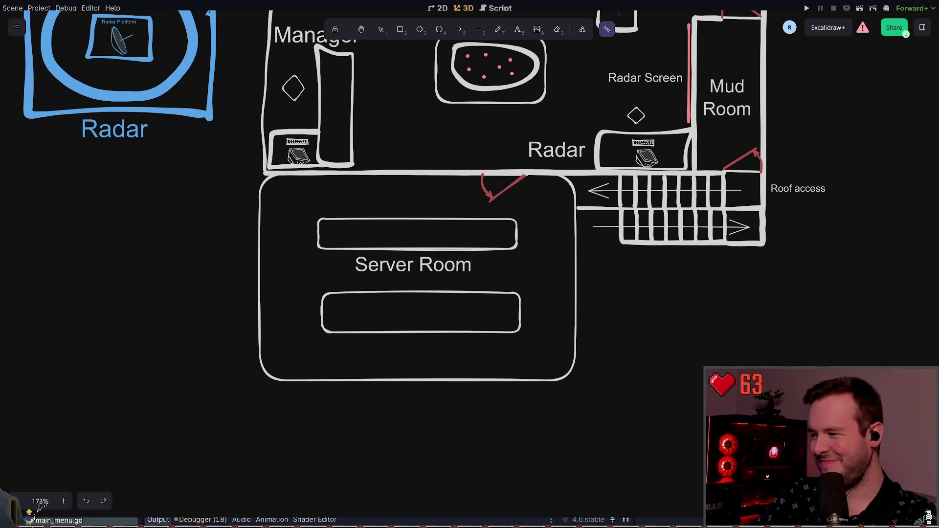
key(alt+Tab)
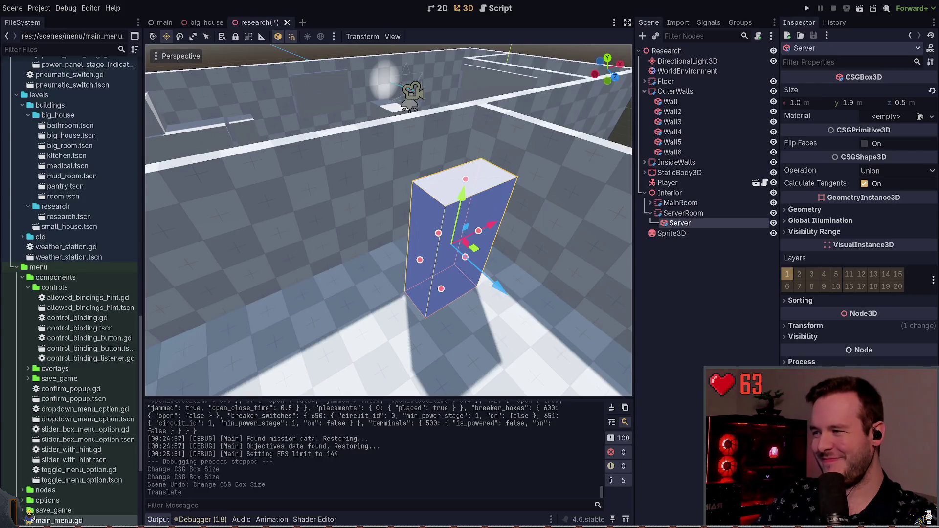
- Slide the Server box along the X axis and save the scene
key(ctrl+s)
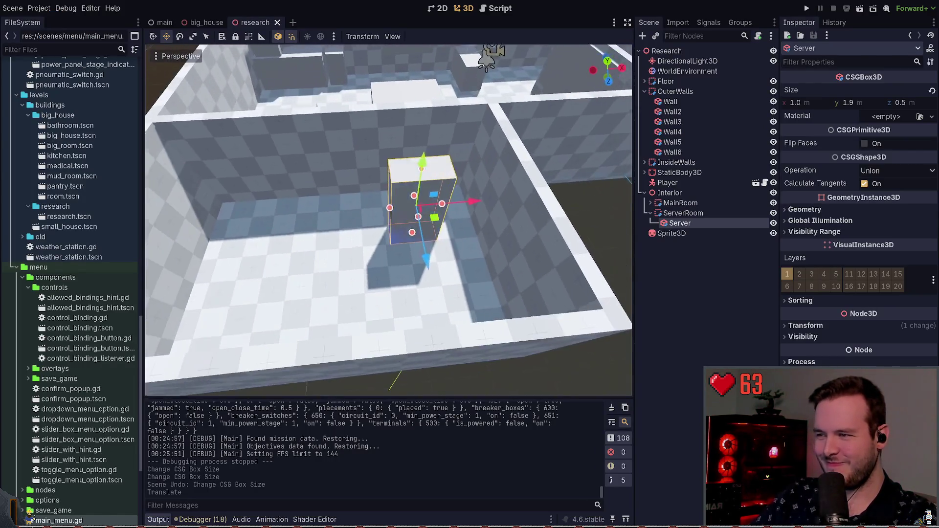
key(f)
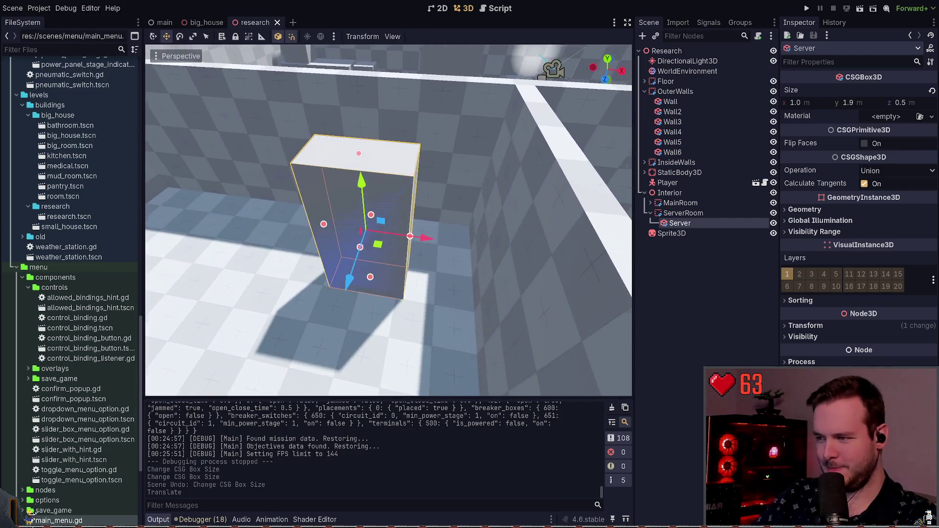
drag(423, 235, 447, 224)
key(ctrl+s)
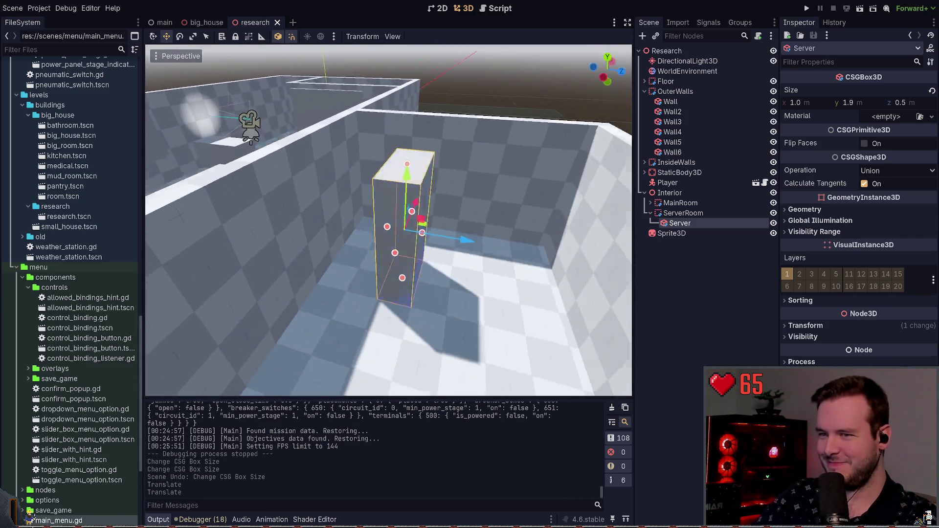
- Add a CSGCombiner3D under ServerRoom and name it ServerRack
scroll(388, 220, down, 3)
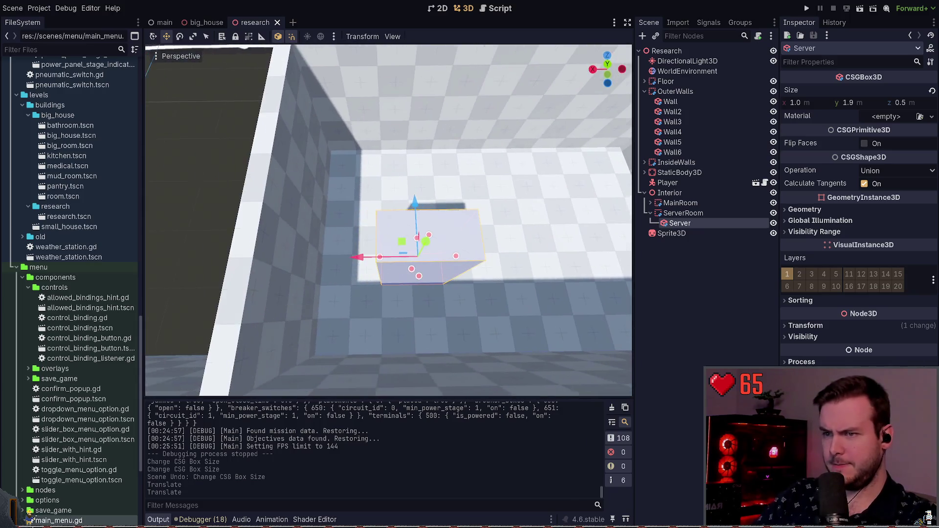
click(684, 213)
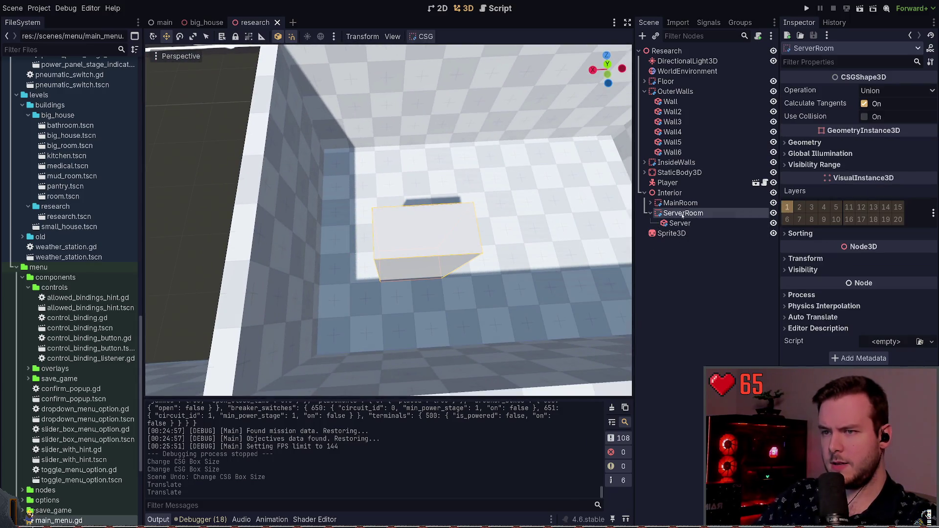
key(F5)
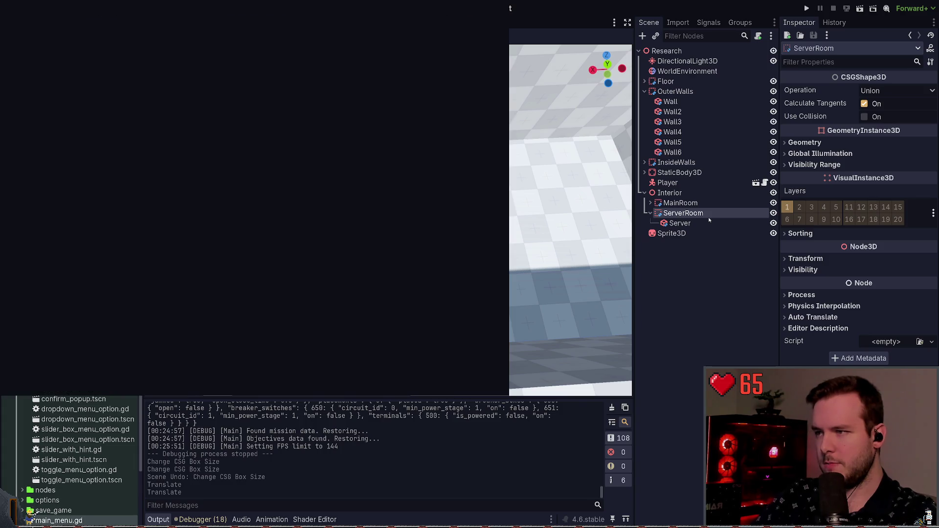
key(Return)
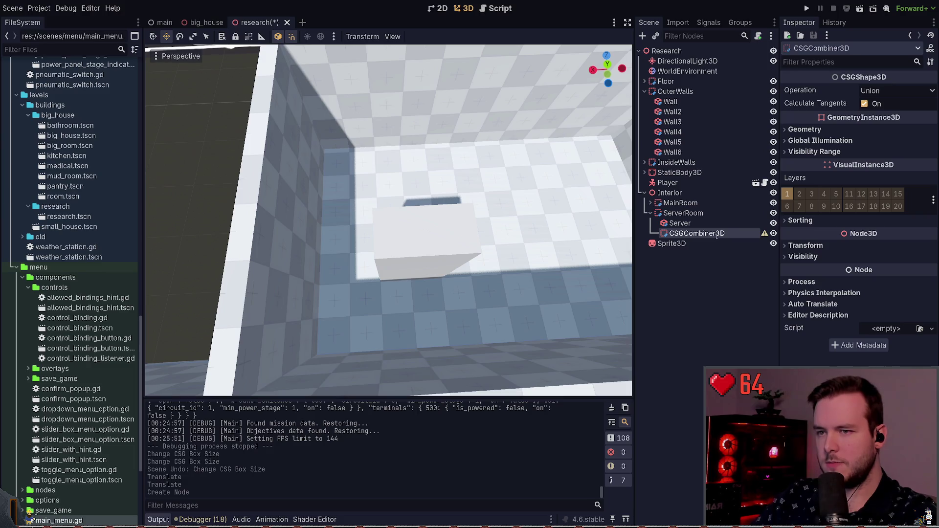
key(Return)
key(ctrl+s)
key(BackSpace)
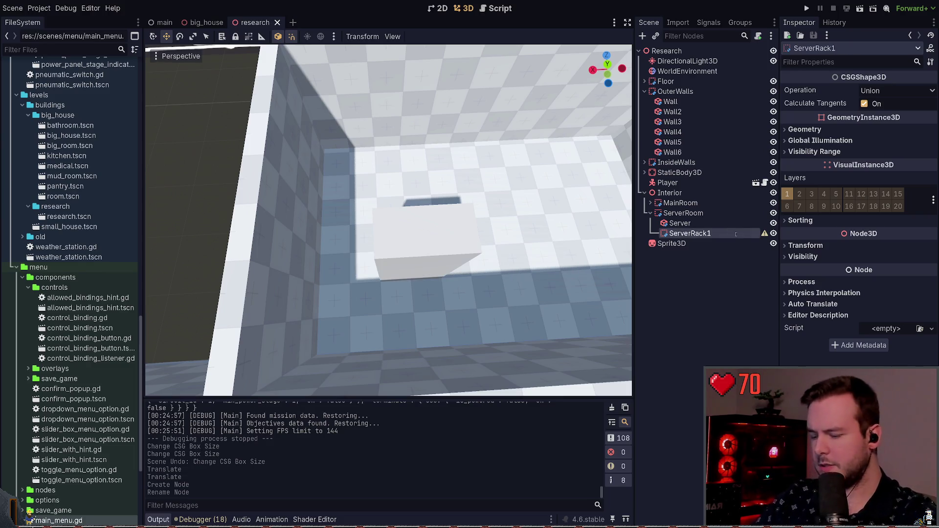
key(Return)
- Move the Server box into ServerRack and save
mouse_move(347, 224)
mouse_down()
mouse_move(313, 239)
mouse_move(311, 211)
mouse_up()
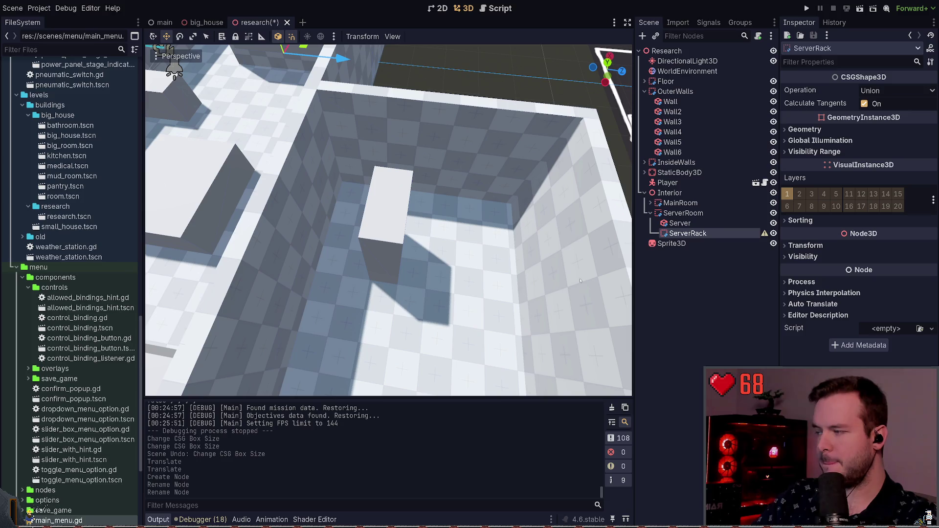
click(680, 224)
drag(680, 224, 682, 234)
key(ctrl+s)
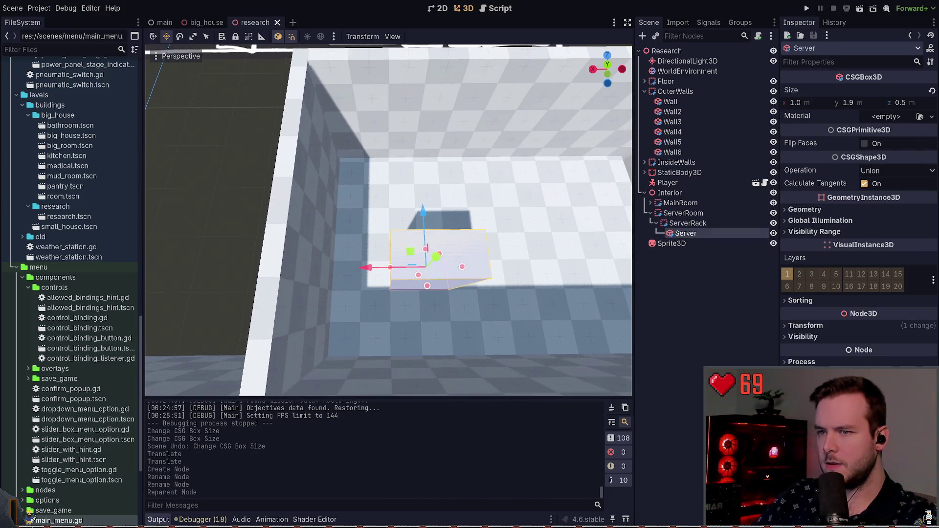
- Duplicate Server into Server2, Server3 and Server4, lining each copy up along X
key(ctrl+d)
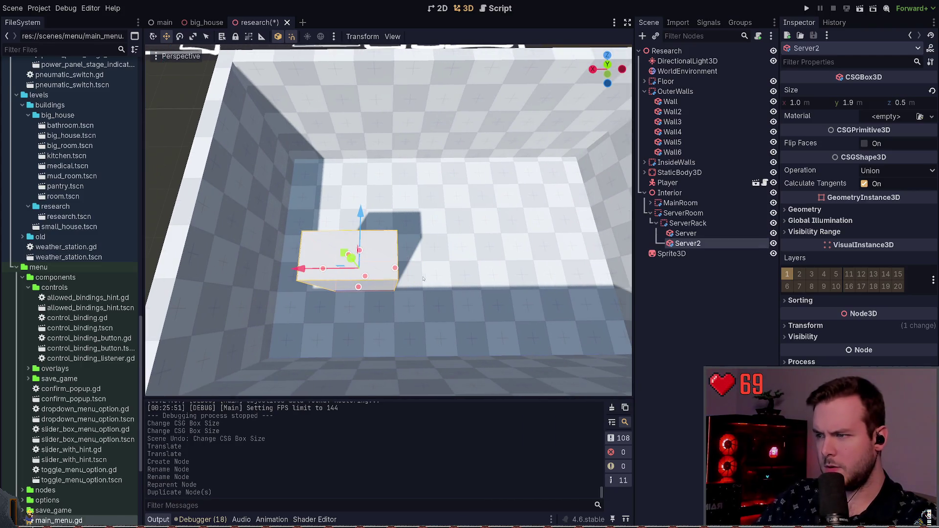
mouse_move(309, 267)
mouse_down()
mouse_move(475, 274)
mouse_move(461, 280)
mouse_up()
key(ctrl+s)
key(ctrl+d)
key(f)
key(ctrl+d)
drag(371, 276, 360, 277)
key(f)
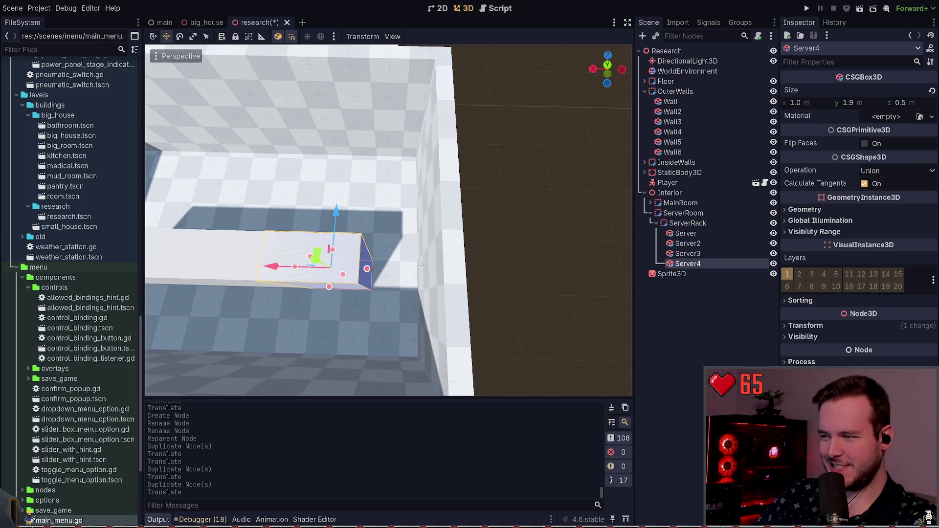
click(266, 35)
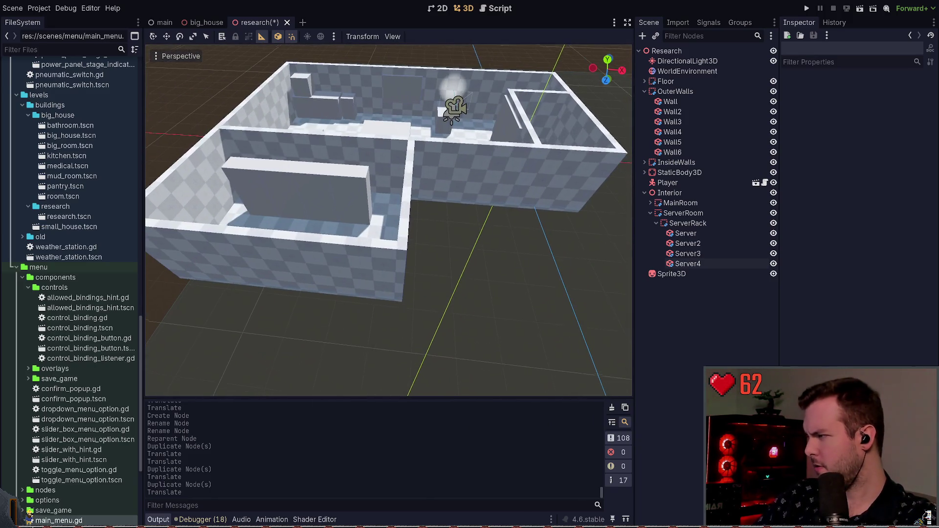
- Save, then locate the Floor2 server-room floor under the Floor node
key(w)
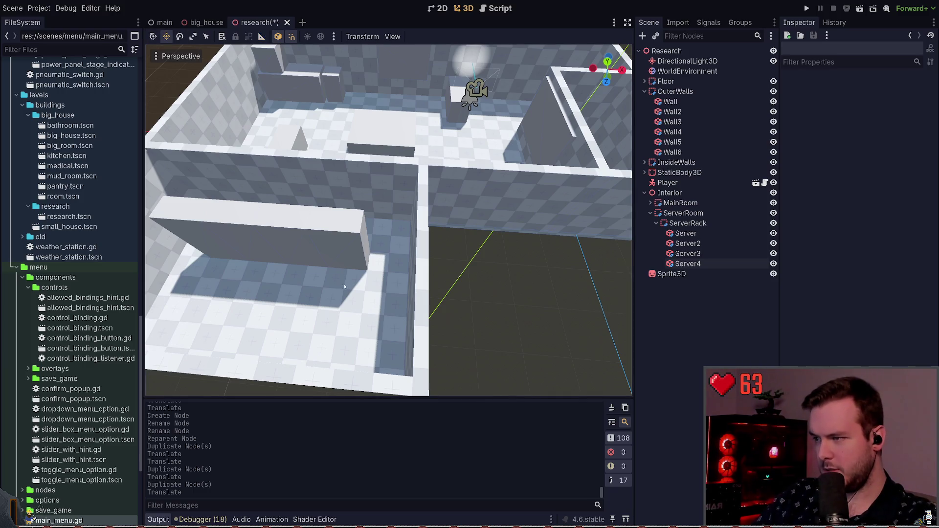
key(ctrl+s)
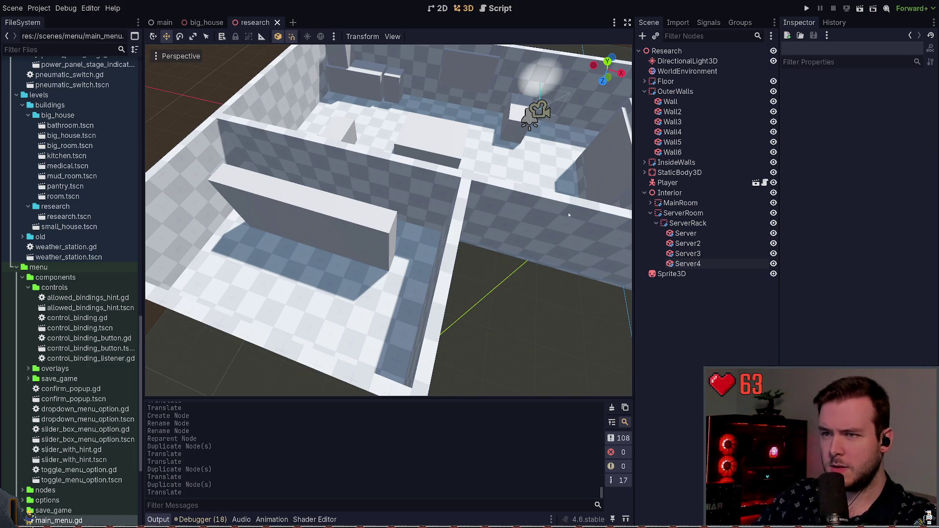
click(650, 81)
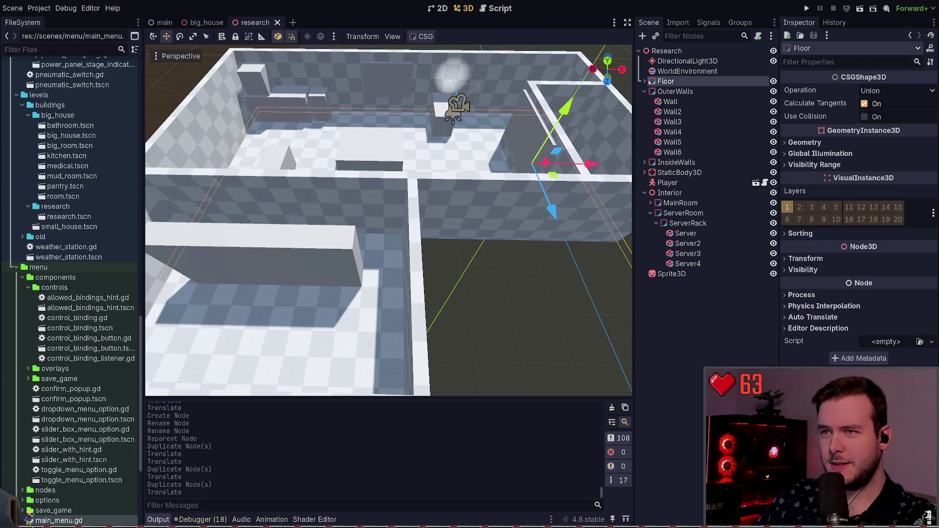
key(f)
scroll(389, 220, down, 5)
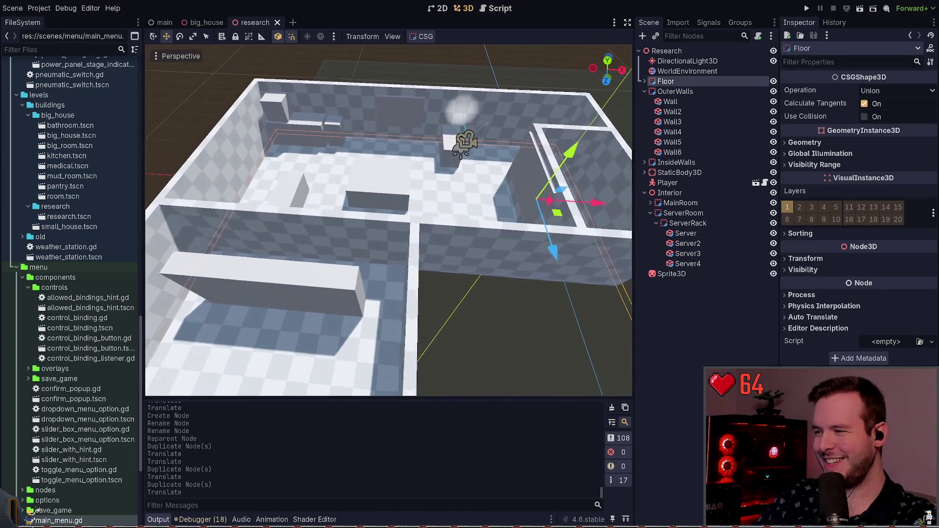
drag(441, 205, 530, 175)
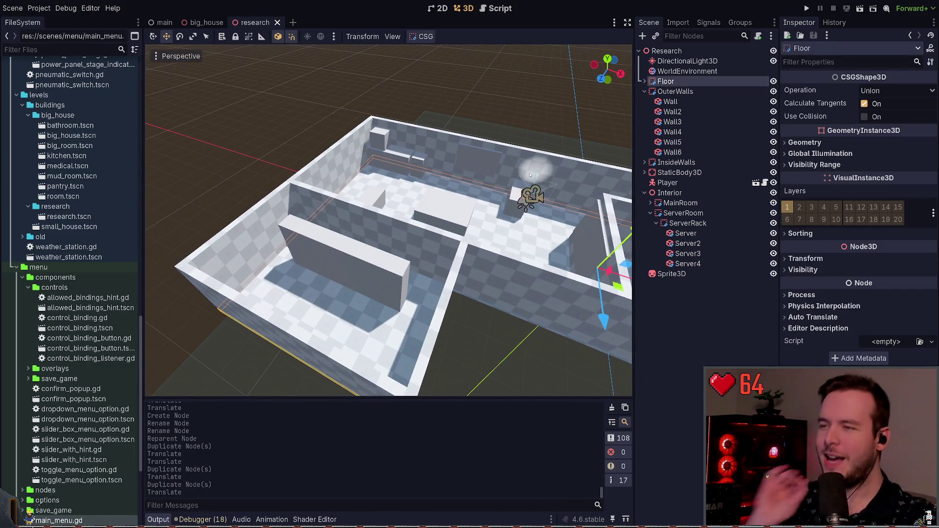
click(645, 81)
click(672, 92)
click(673, 101)
key(f)
mouse_move(342, 293)
mouse_down()
mouse_move(414, 291)
mouse_move(398, 289)
mouse_move(420, 277)
mouse_move(219, 259)
mouse_up()
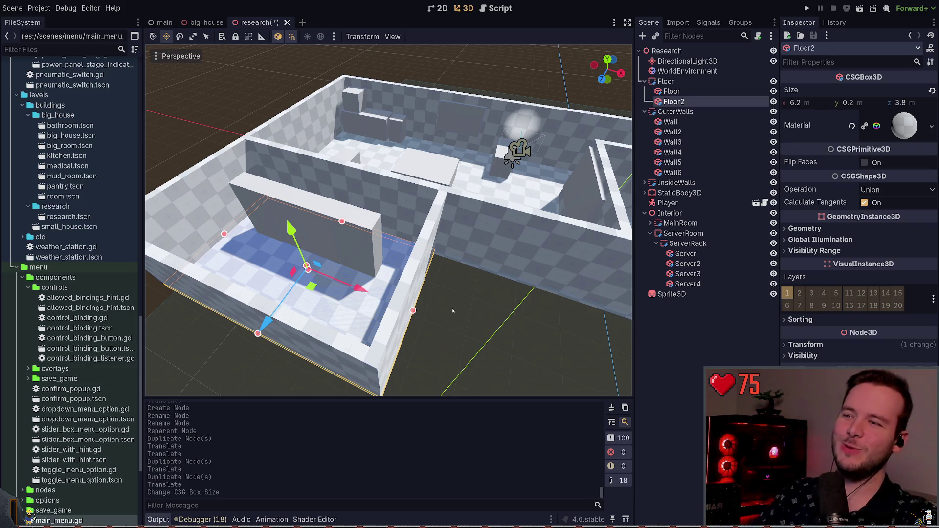
mouse_move(467, 321)
mouse_down()
mouse_move(467, 278)
mouse_move(408, 243)
mouse_move(482, 211)
mouse_up()
key(ctrl+s)
- Move Wall5 0.2 m along X and stretch Wall6 to 6.5 m
click(428, 211)
click(398, 284)
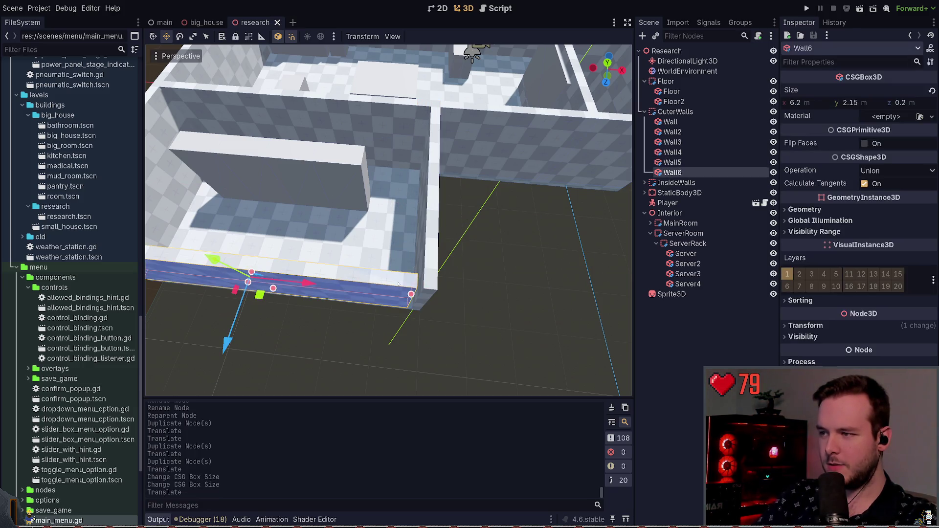
drag(411, 294, 501, 260)
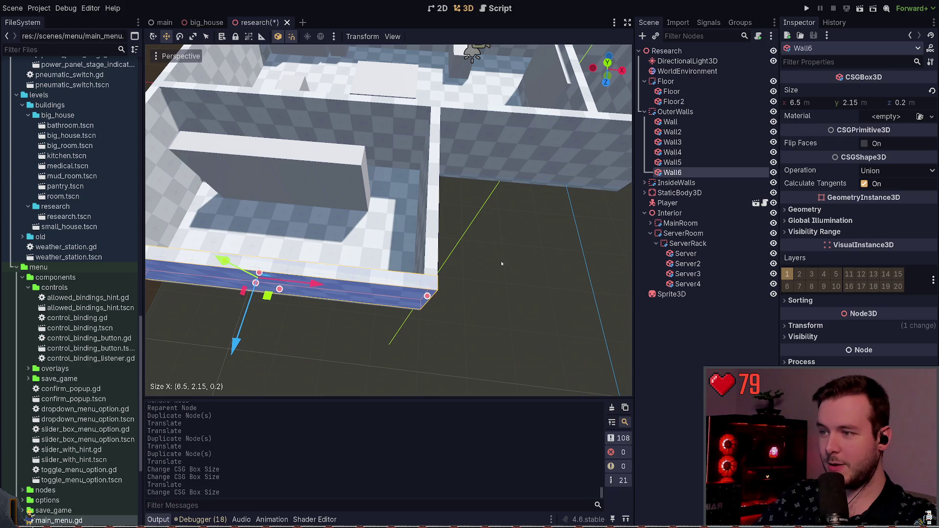
click(501, 261)
click(387, 254)
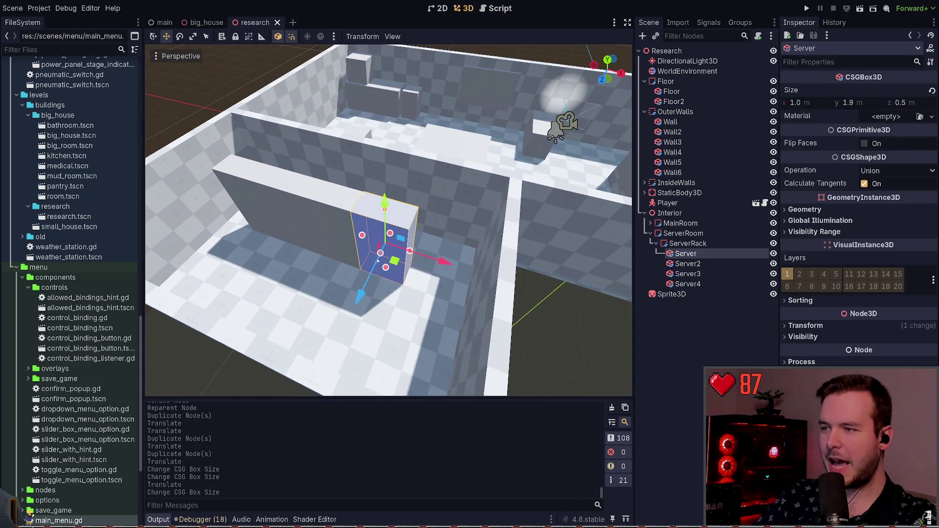
key(ctrl+d)
mouse_move(443, 255)
mouse_down()
mouse_move(511, 274)
mouse_move(499, 272)
mouse_up()
key(ctrl+z)
key(ctrl+z)
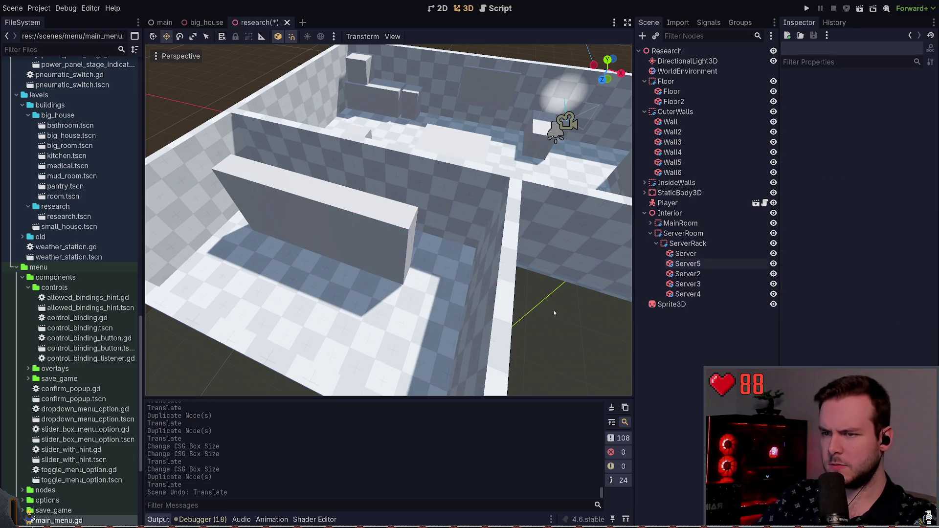
key(w)
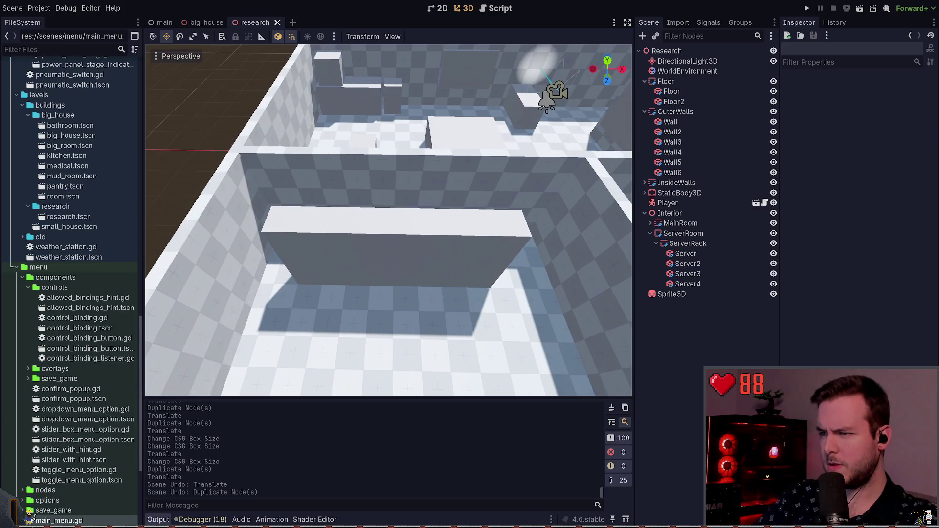
click(450, 261)
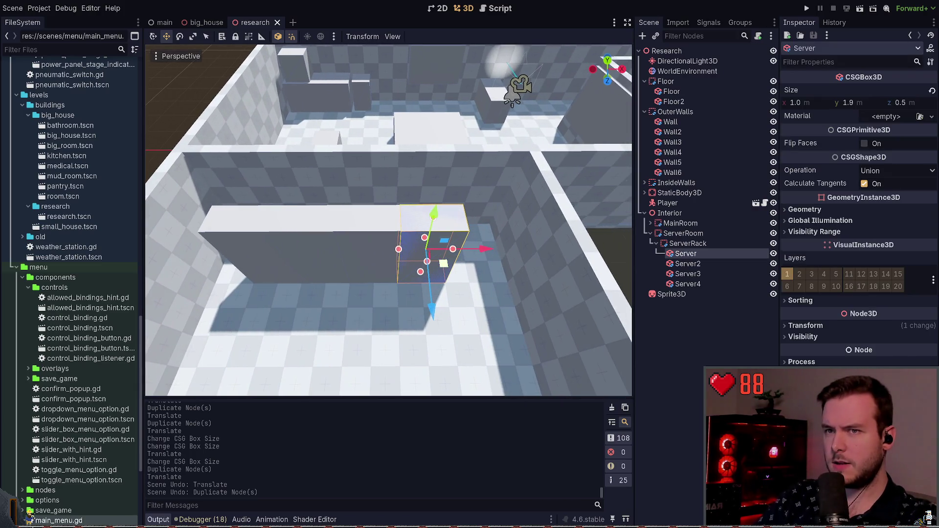
shift+click(265, 261)
drag(407, 250, 424, 259)
key(ctrl+z)
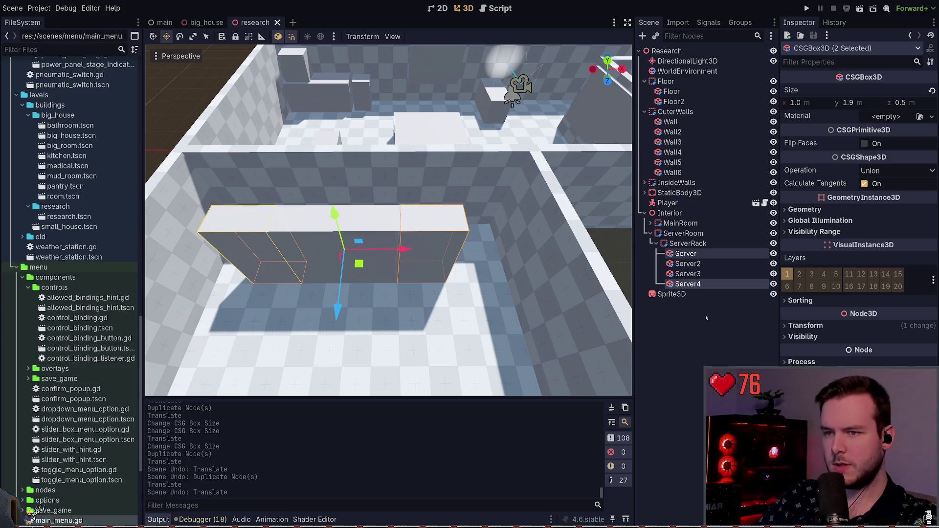
click(688, 243)
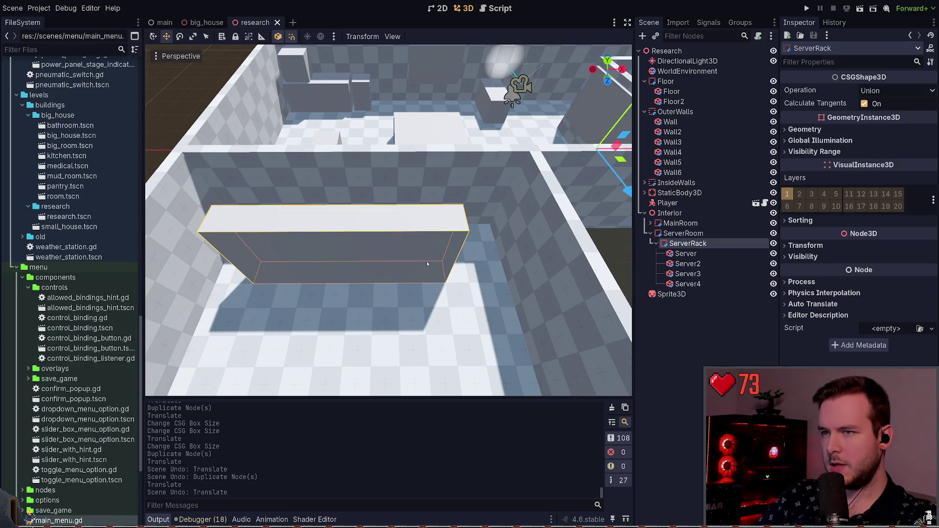
scroll(588, 186, down, 5)
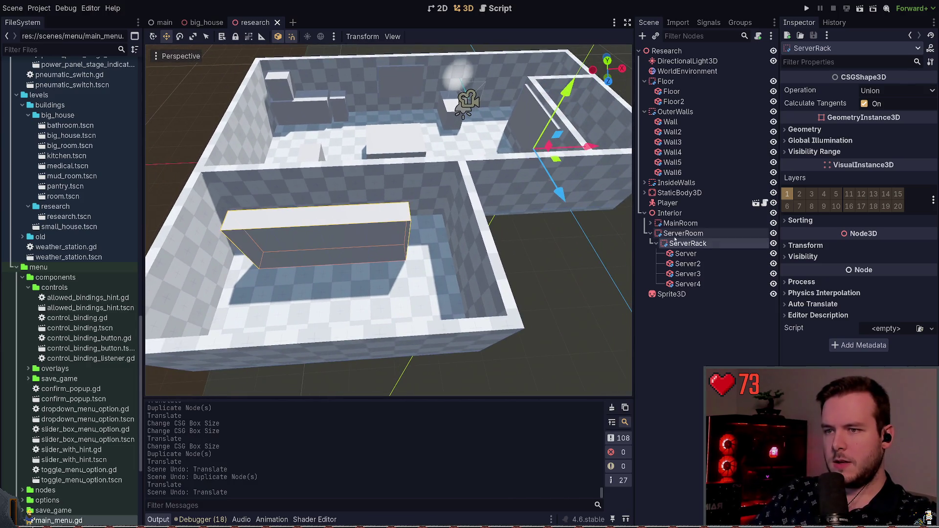
click(676, 234)
click(687, 243)
scroll(388, 221, up, 3)
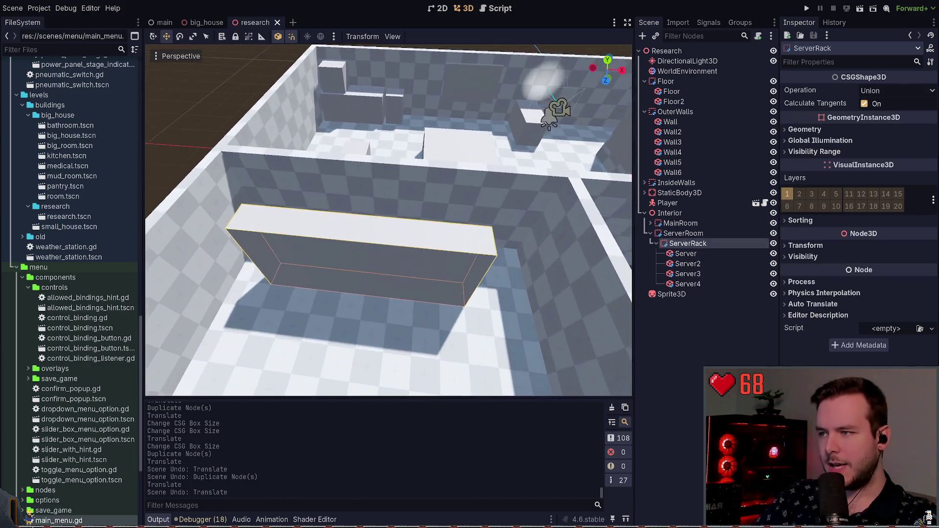
scroll(388, 221, down, 3)
mouse_move(567, 166)
mouse_down()
mouse_move(378, 274)
mouse_move(373, 288)
mouse_up()
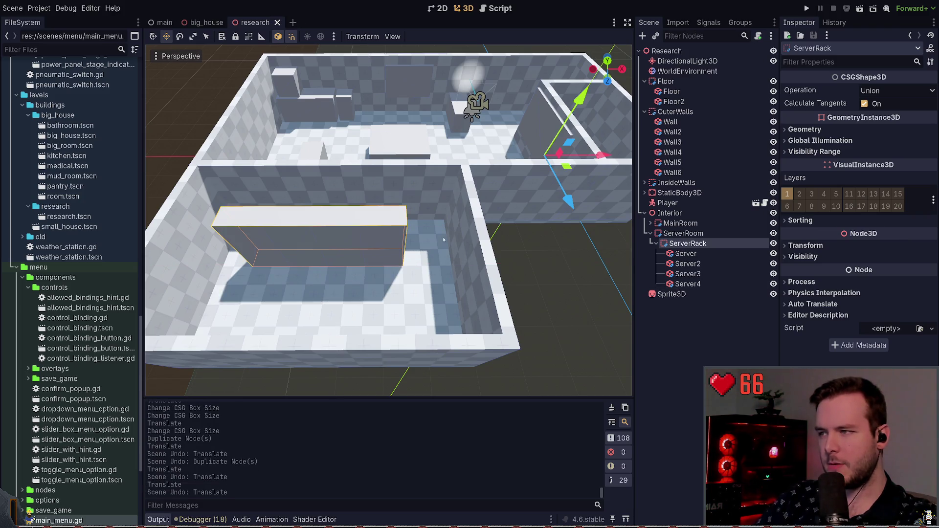
scroll(443, 239, up, 4)
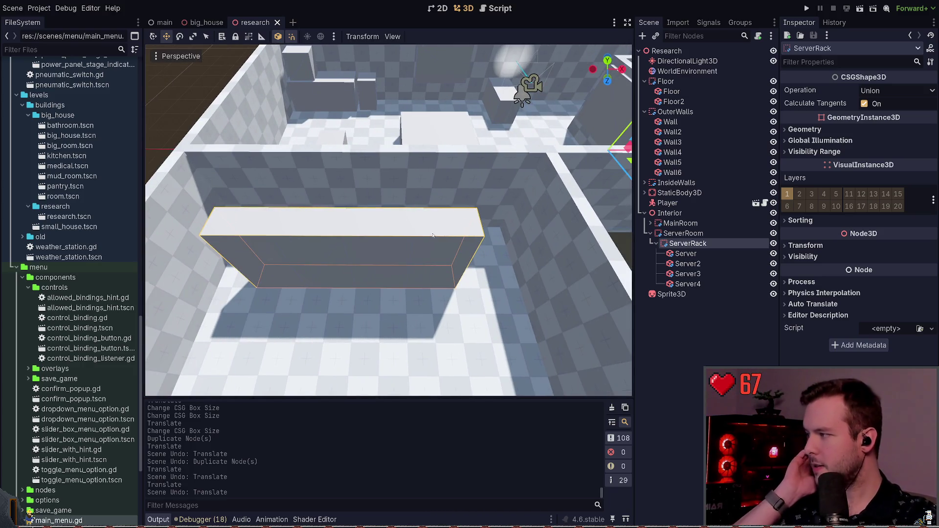
mouse_move(396, 251)
mouse_down()
mouse_move(343, 258)
mouse_move(386, 259)
mouse_up()
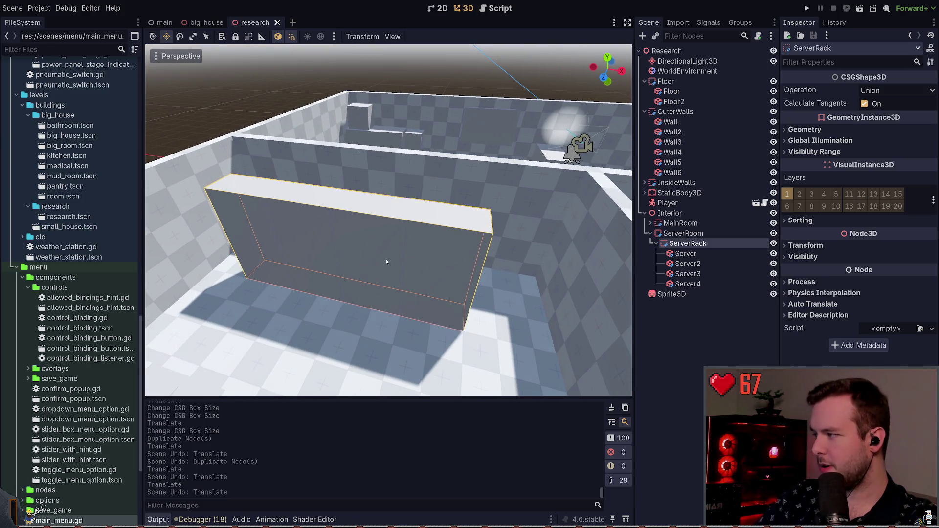
key(w)
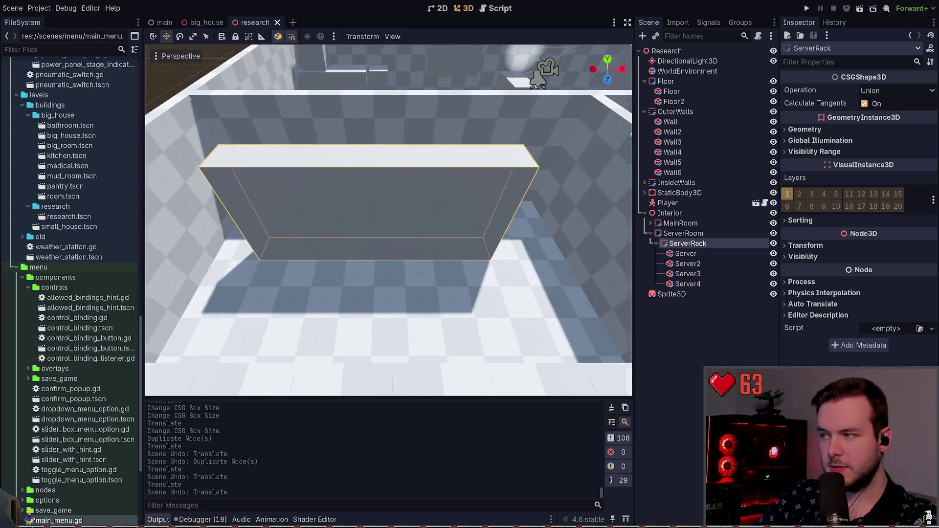
key(w)
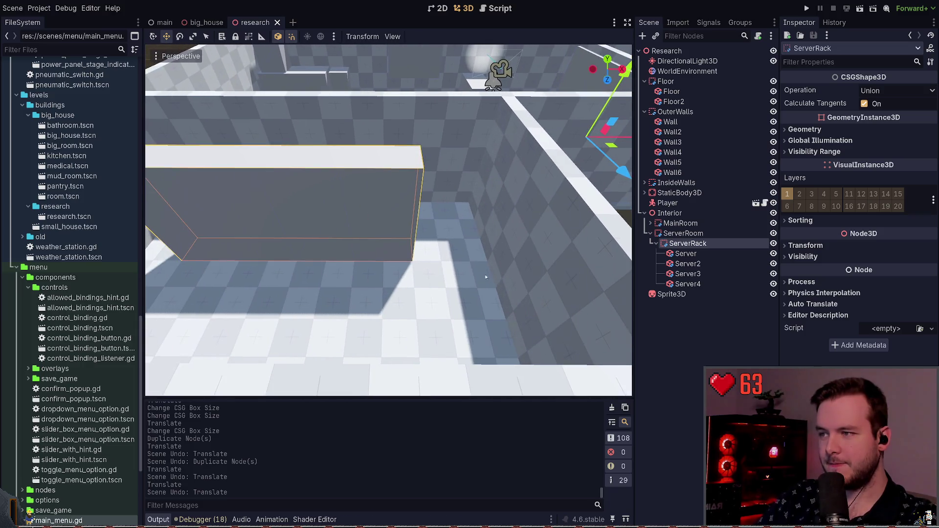
click(450, 230)
mouse_move(451, 230)
mouse_down()
mouse_move(365, 245)
mouse_move(289, 242)
mouse_up()
click(342, 198)
key(s)
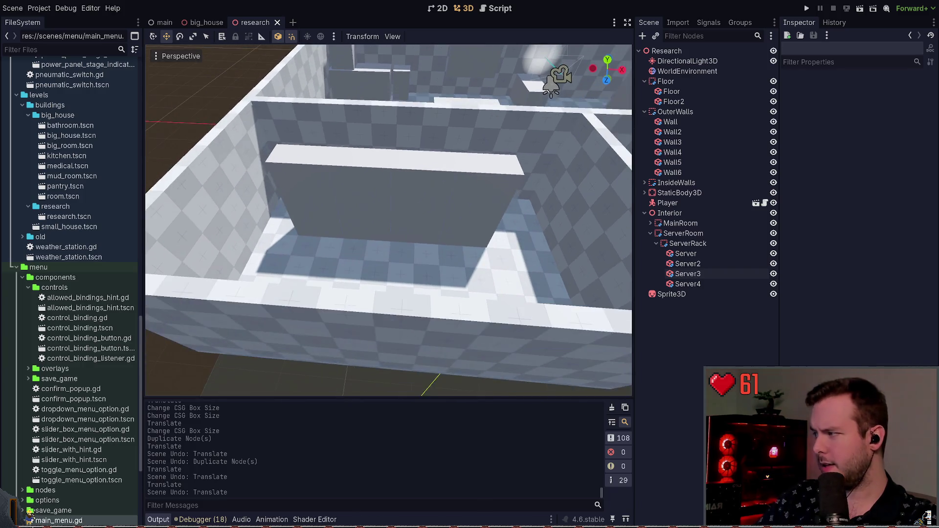
click(258, 193)
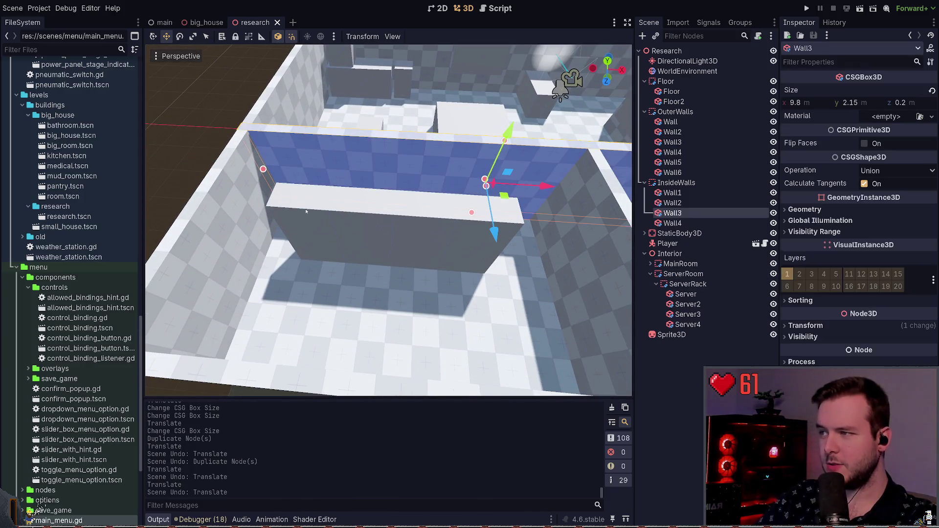
click(299, 212)
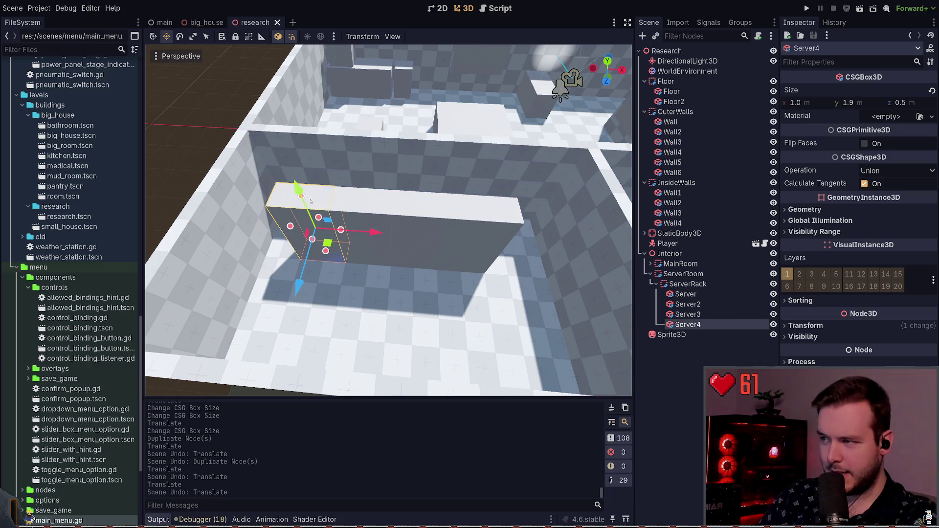
click(343, 211)
click(380, 211)
click(417, 215)
click(413, 214)
click(408, 214)
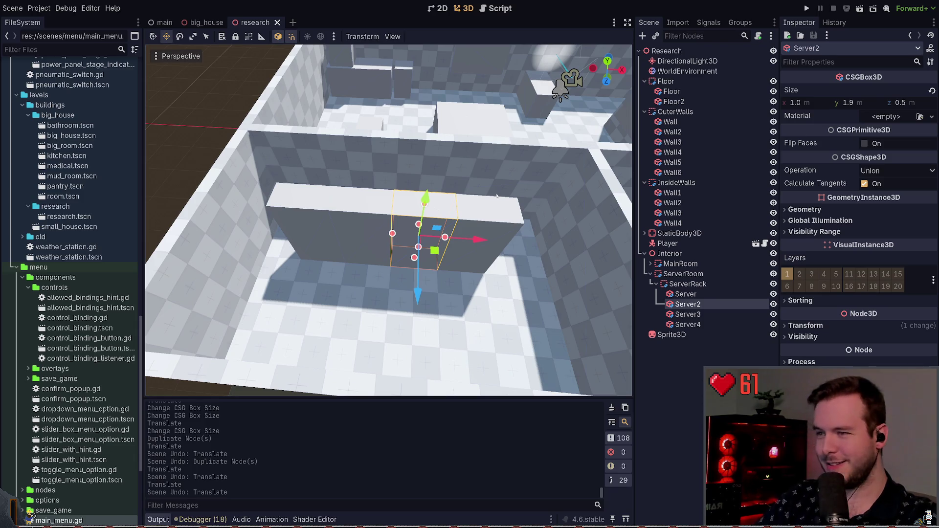
click(684, 294)
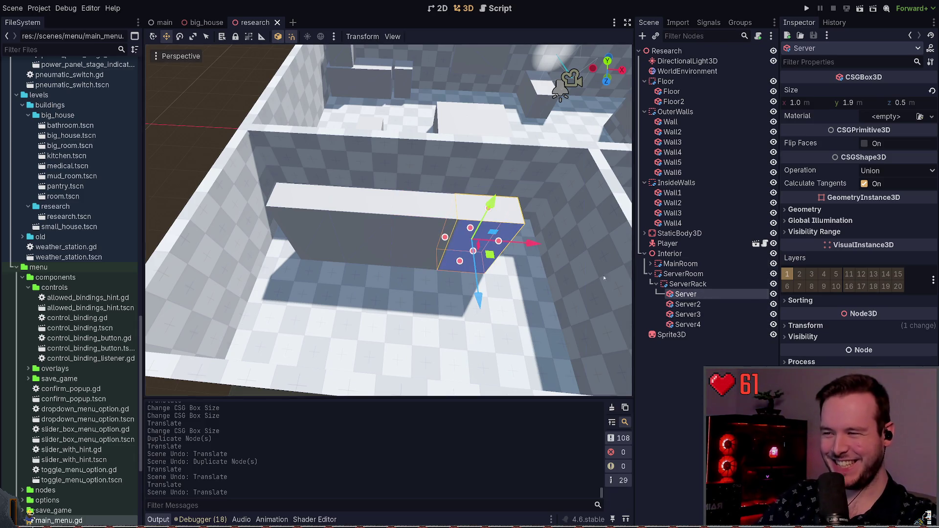
key(f)
drag(416, 259, 477, 253)
key(ctrl+z)
key(ctrl+z)
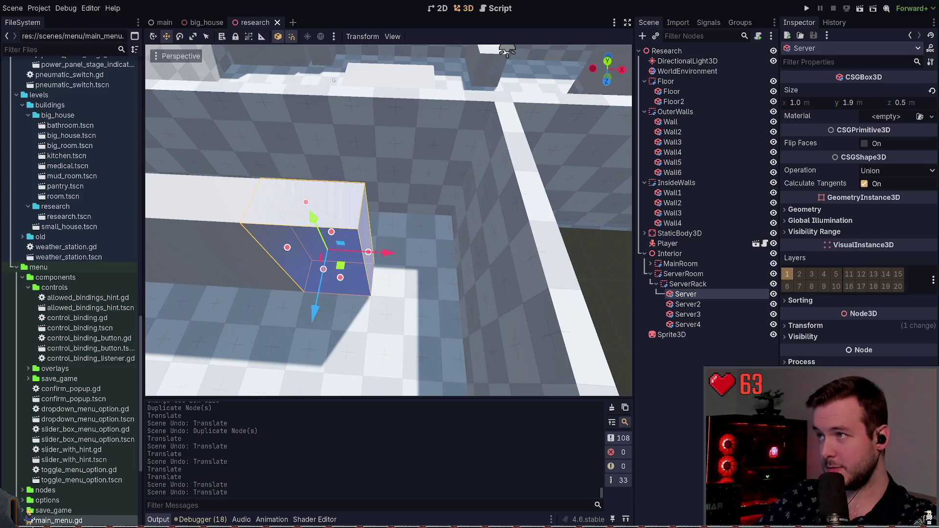
click(289, 204)
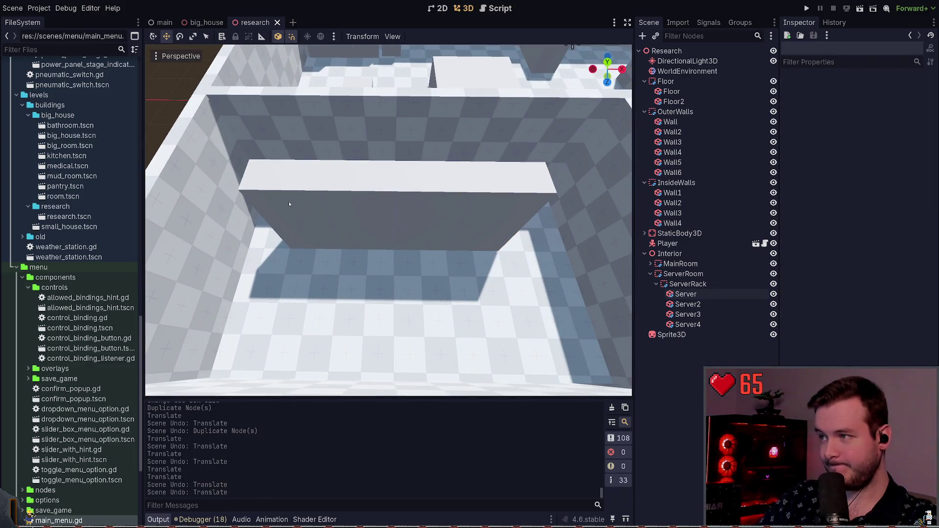
click(300, 173)
click(284, 178)
shift+click(418, 185)
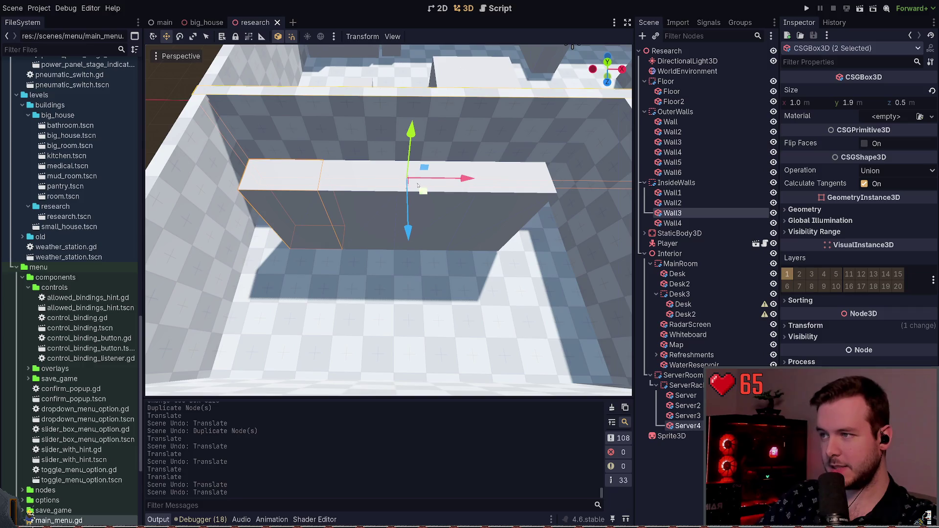
click(192, 117)
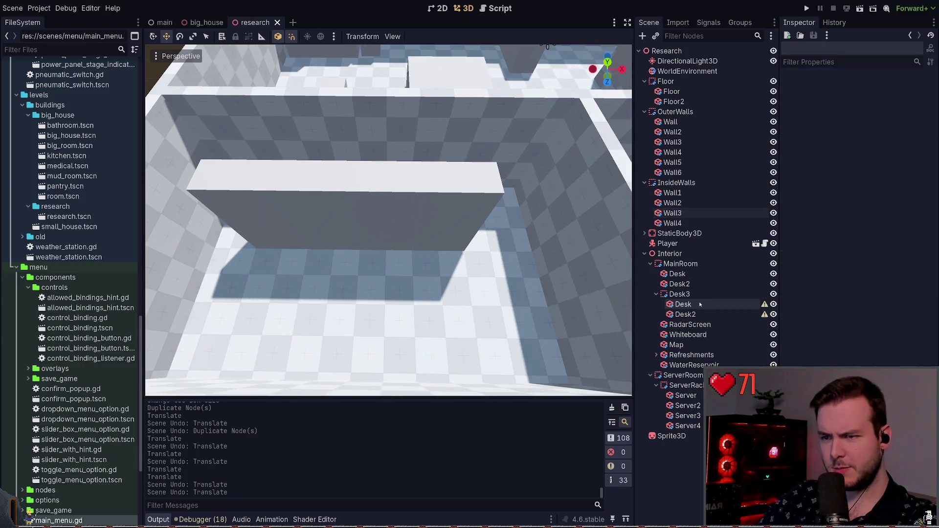
- Check the Desk and Desk2 boxes inside the Desk3 combiner and save the scene
click(683, 304)
click(685, 314)
scroll(365, 188, up, 2)
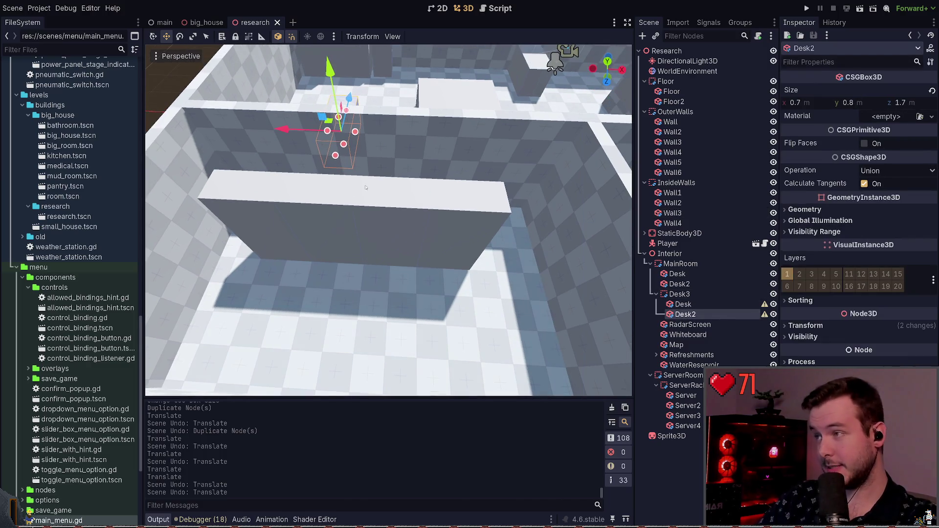
key(ctrl+s)
click(709, 296)
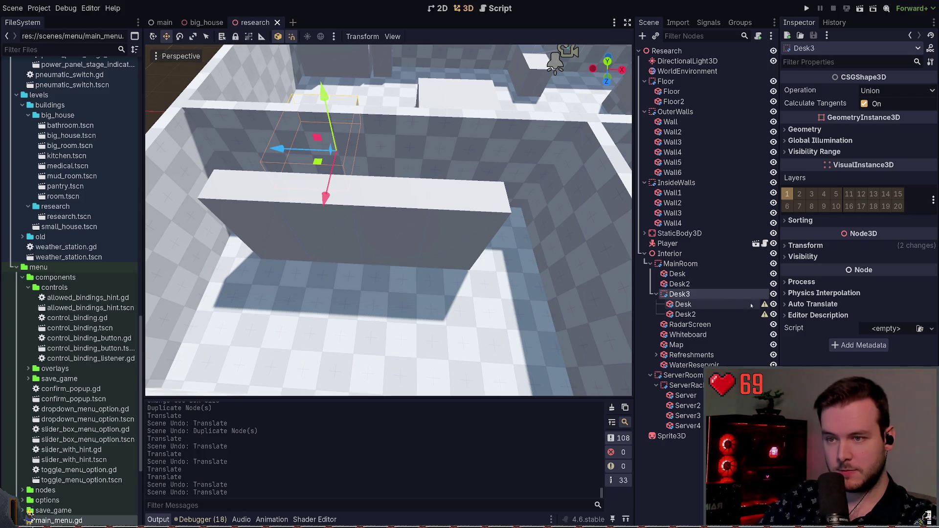
click(735, 305)
double_click(734, 306)
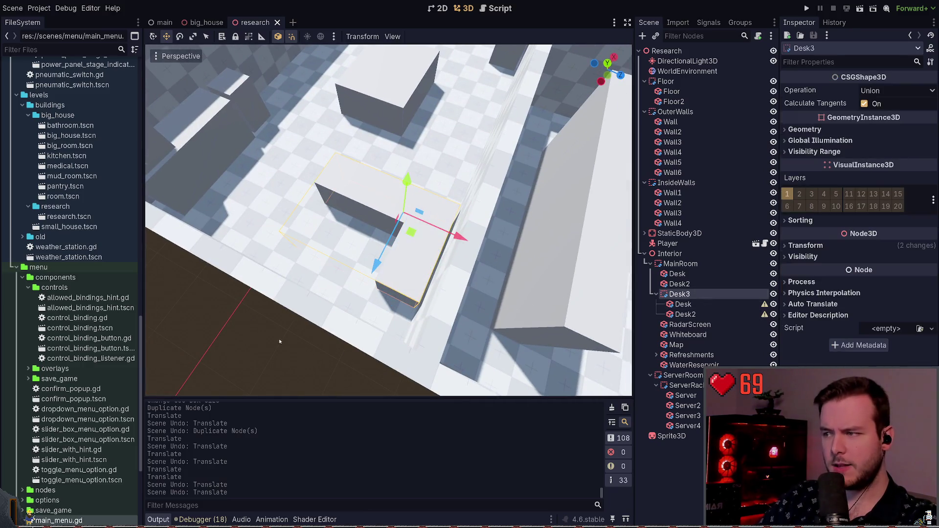
click(279, 341)
- Find Server4 beside Wall4 in the server room, then clear the selection
scroll(389, 220, up, 3)
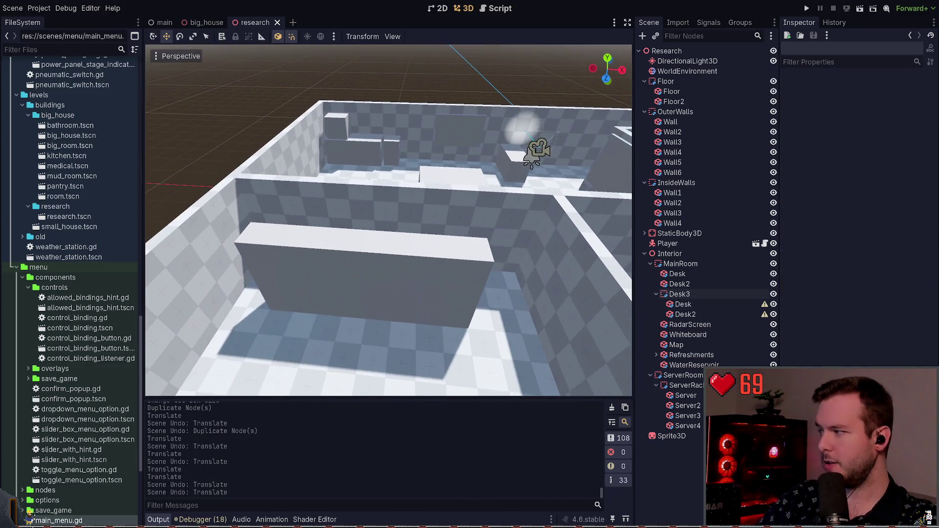
key(d)
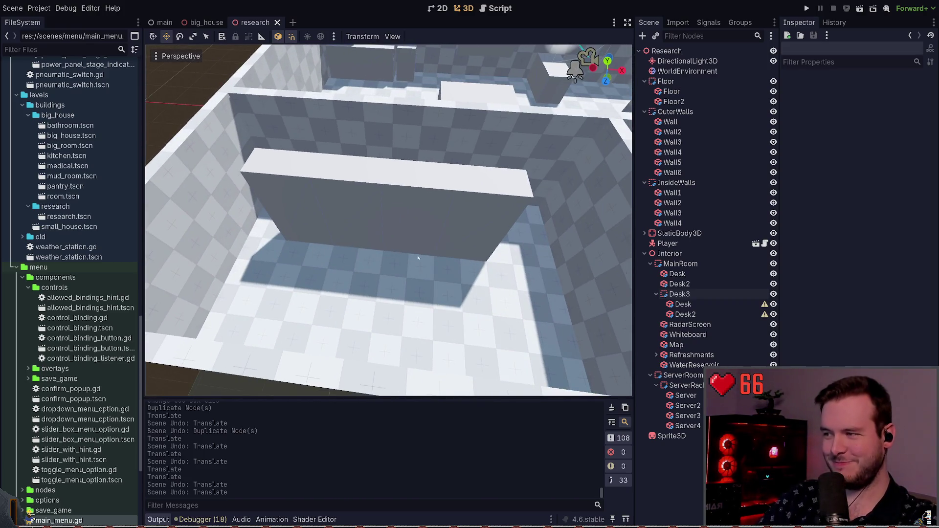
click(284, 174)
click(300, 173)
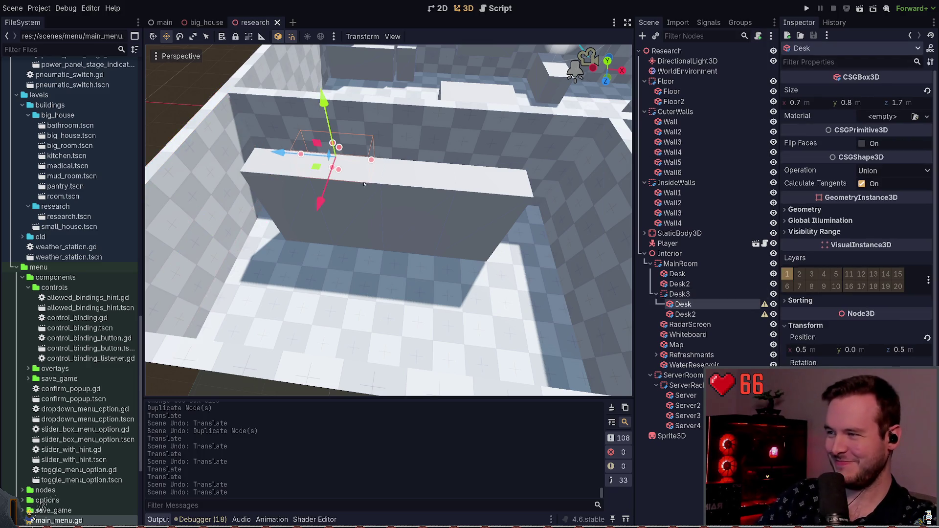
click(303, 210)
key(Escape)
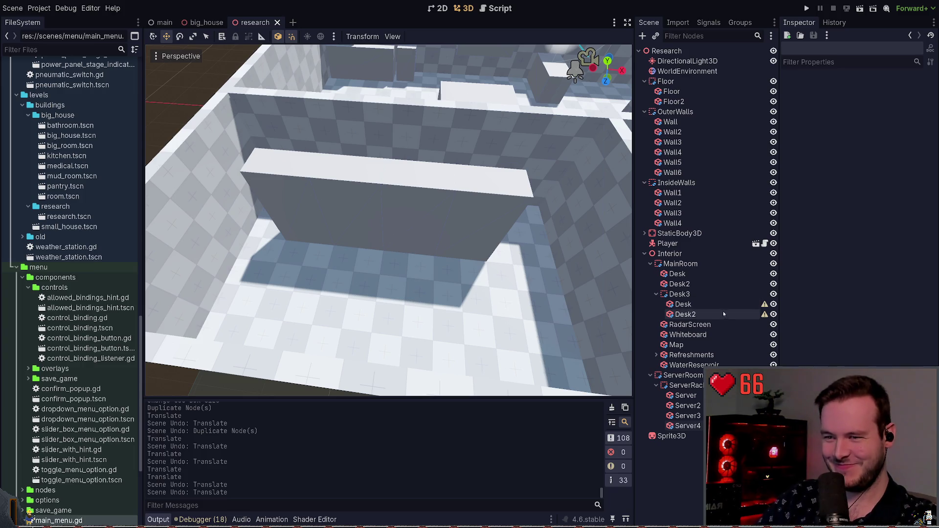
- Select Server4 and measure distances around it with the ruler tool
click(685, 395)
key(Down)
key(Down)
key(Down)
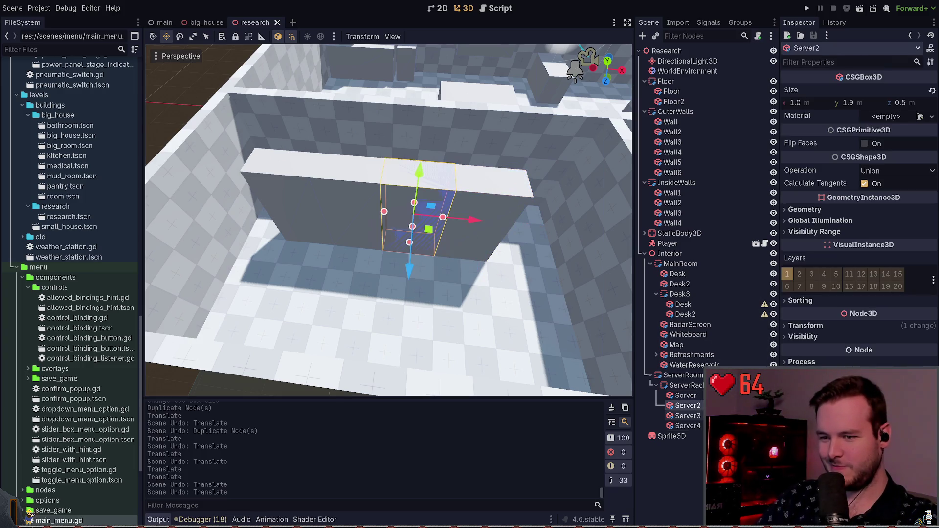
key(f)
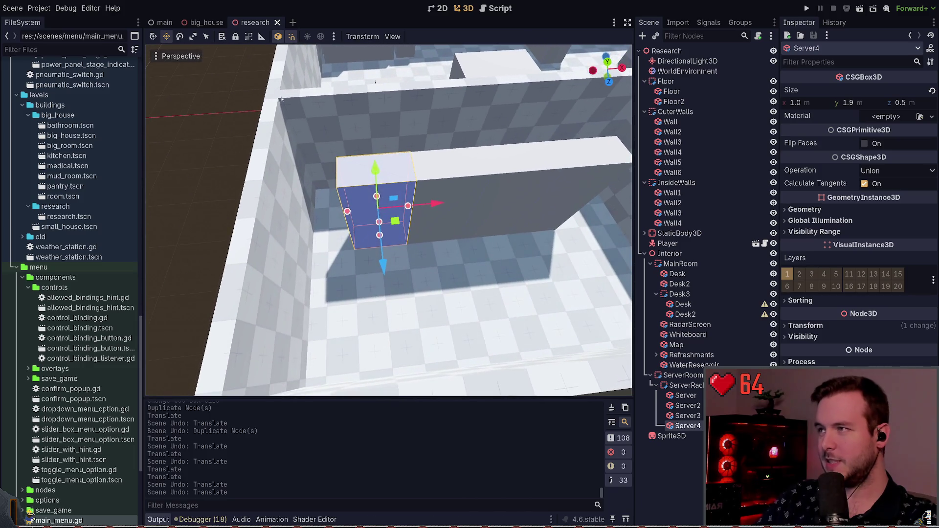
click(262, 37)
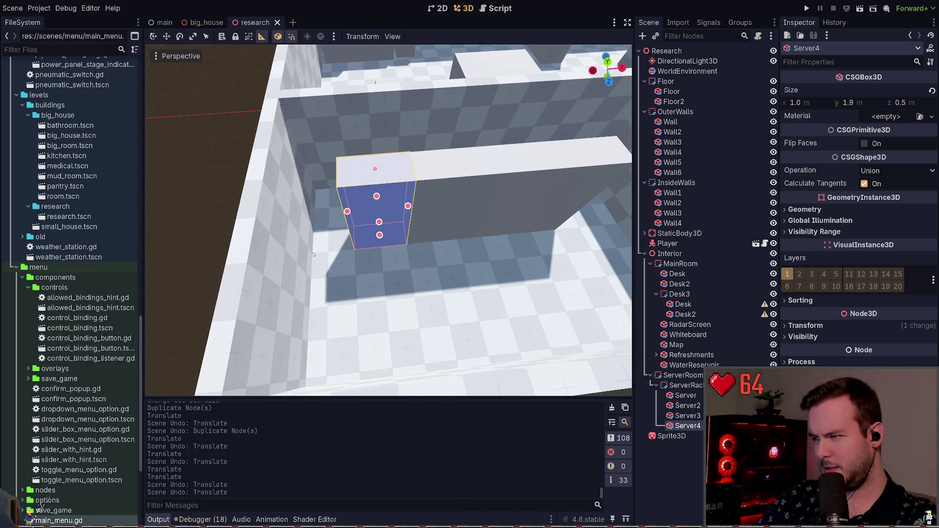
drag(353, 252, 386, 241)
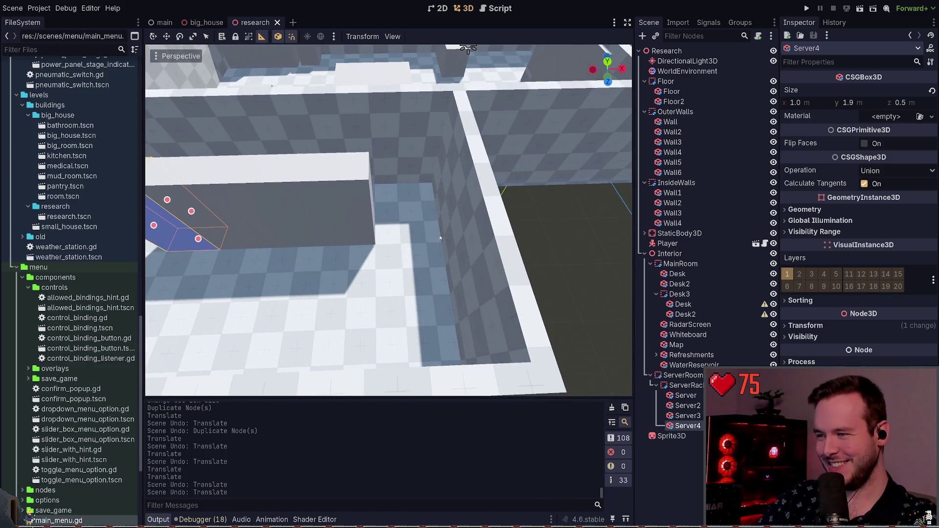
key(f)
drag(440, 90, 356, 246)
- Select all four server boxes, shift them together along X, and save
key(w)
click(401, 240)
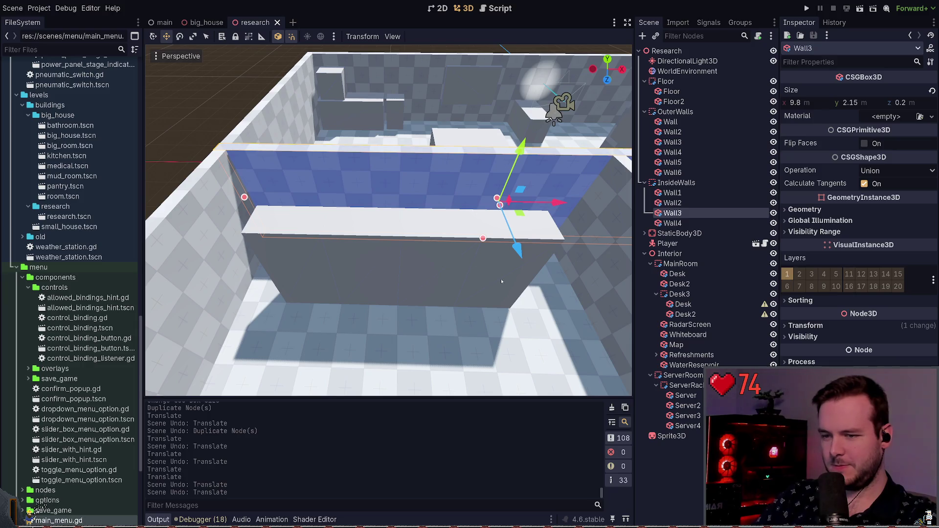
click(430, 264)
click(489, 271)
drag(230, 323, 505, 265)
key(ctrl+s)
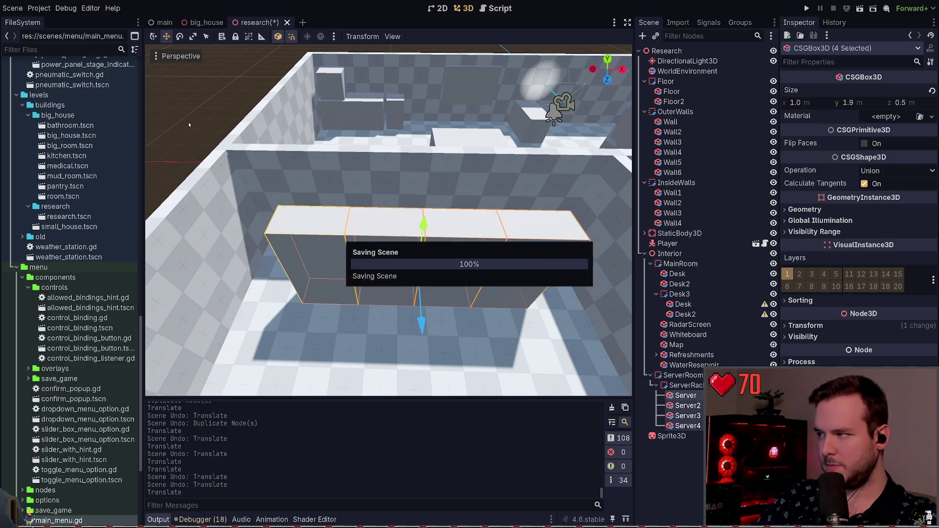
click(188, 124)
scroll(195, 123, down, 5)
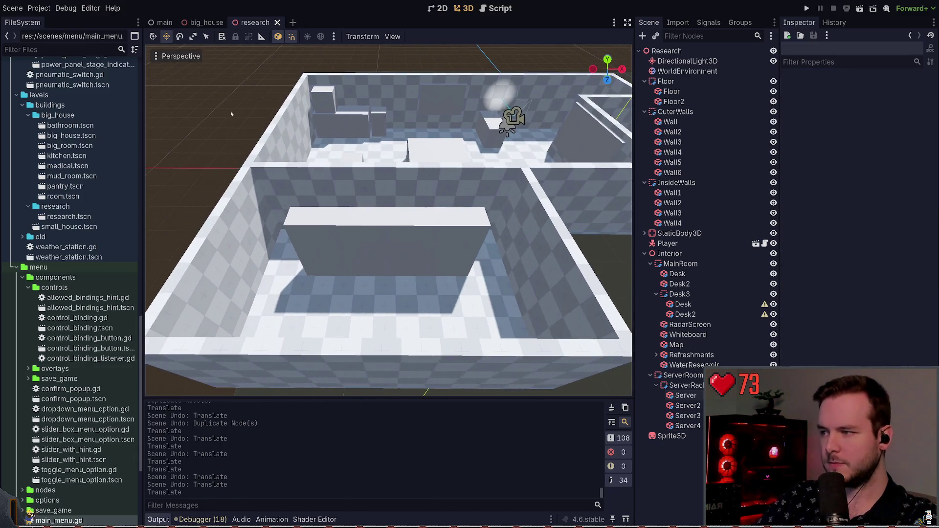
- Measure the roughly 1.1 m gap beside the desk
scroll(232, 114, up, 5)
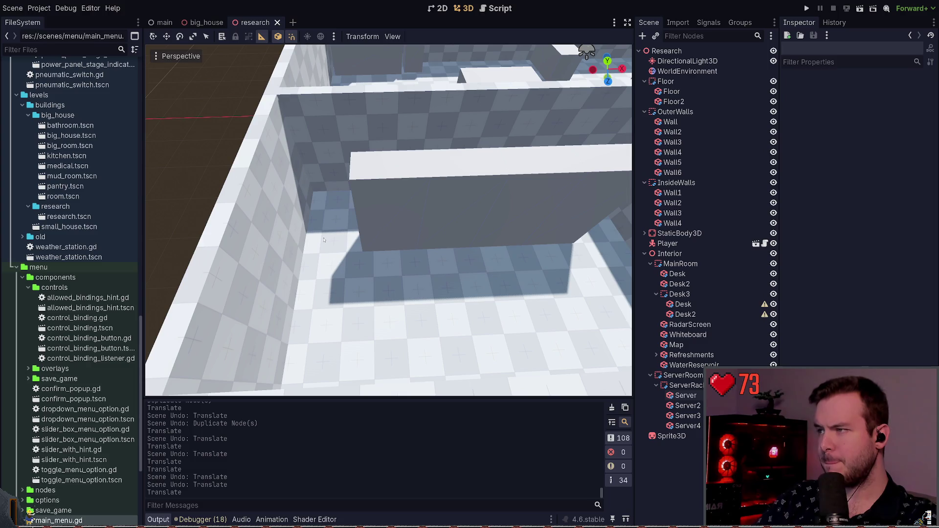
drag(317, 258, 365, 254)
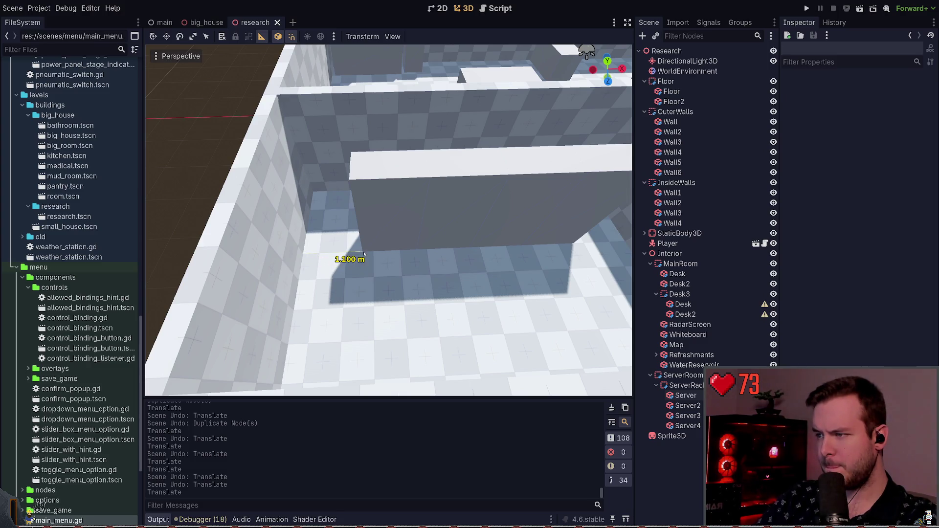
drag(293, 247, 377, 247)
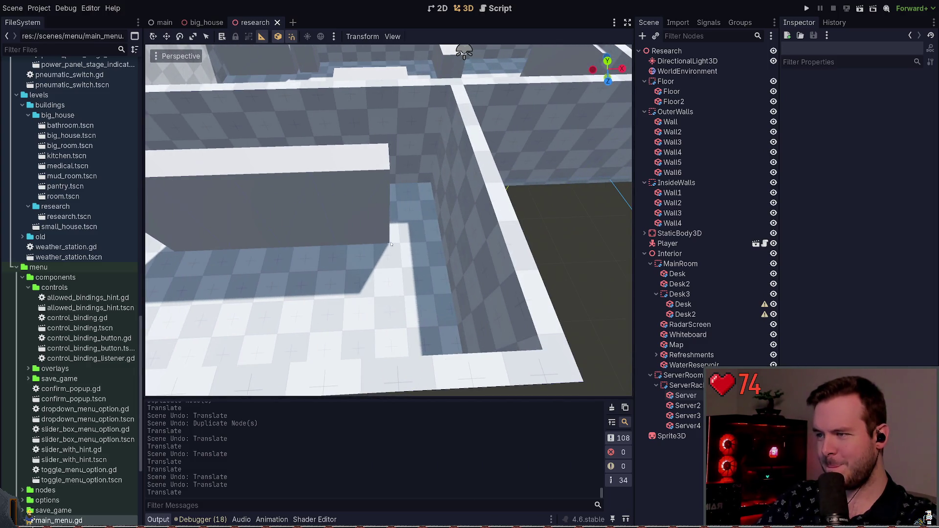
mouse_move(432, 246)
mouse_down()
mouse_move(406, 245)
mouse_move(374, 209)
mouse_up()
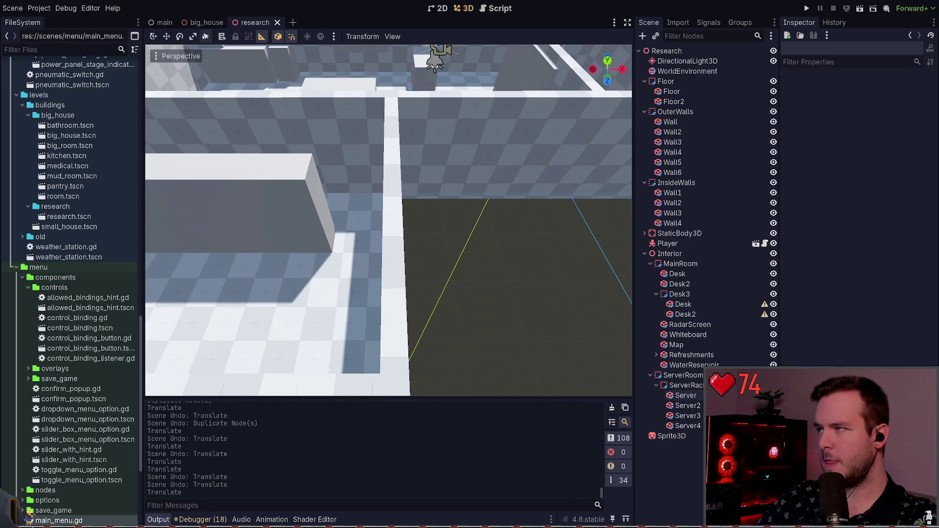
click(167, 38)
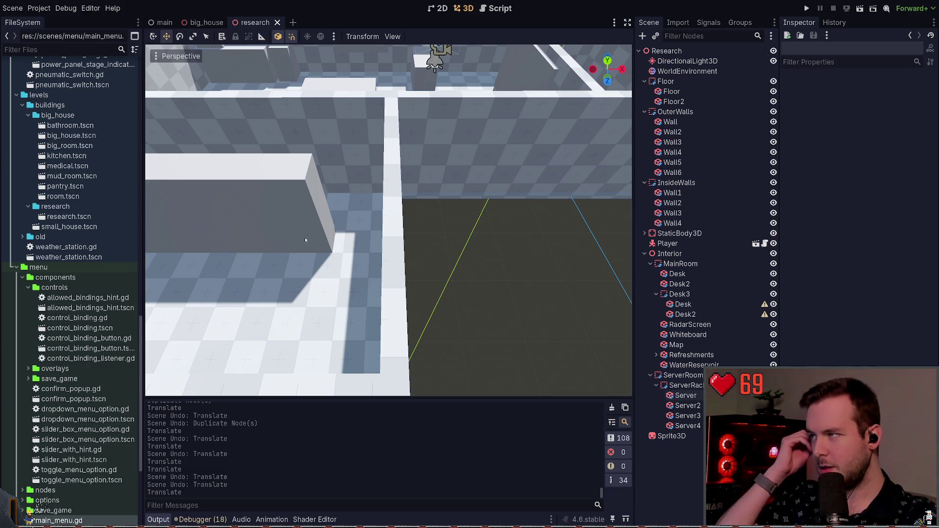
drag(306, 240, 274, 210)
drag(322, 248, 299, 230)
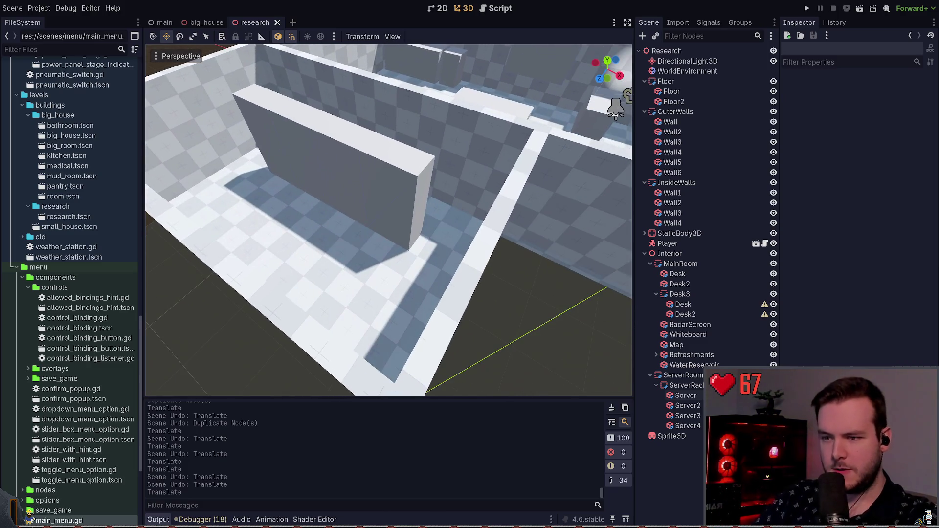
- Resize Floor2 to fit the server room and save the scene
click(674, 101)
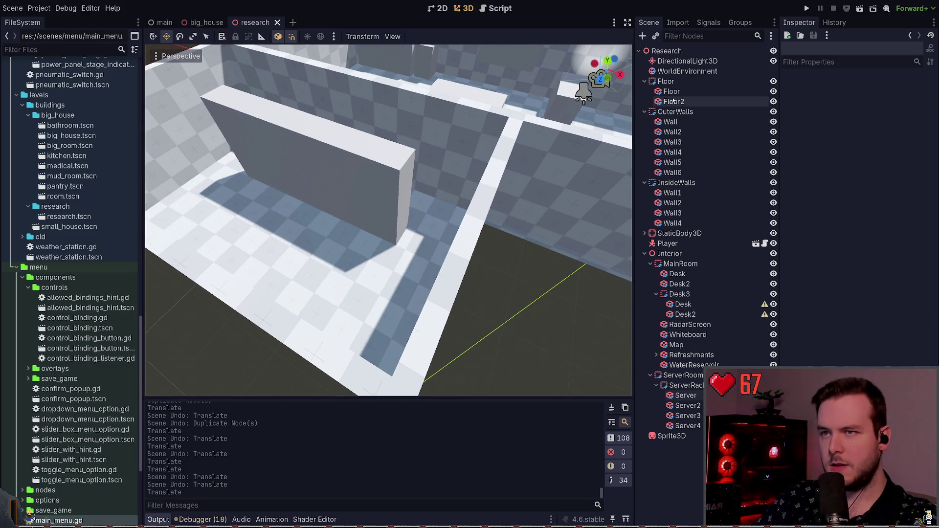
mouse_move(494, 268)
mouse_down()
mouse_move(484, 261)
mouse_move(442, 281)
mouse_move(464, 207)
mouse_up()
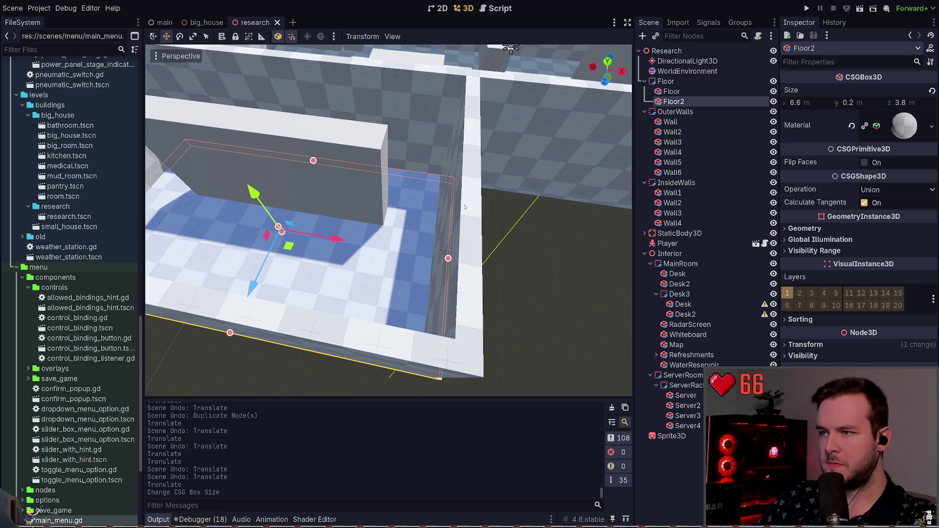
click(691, 92)
click(441, 207)
drag(454, 204, 445, 217)
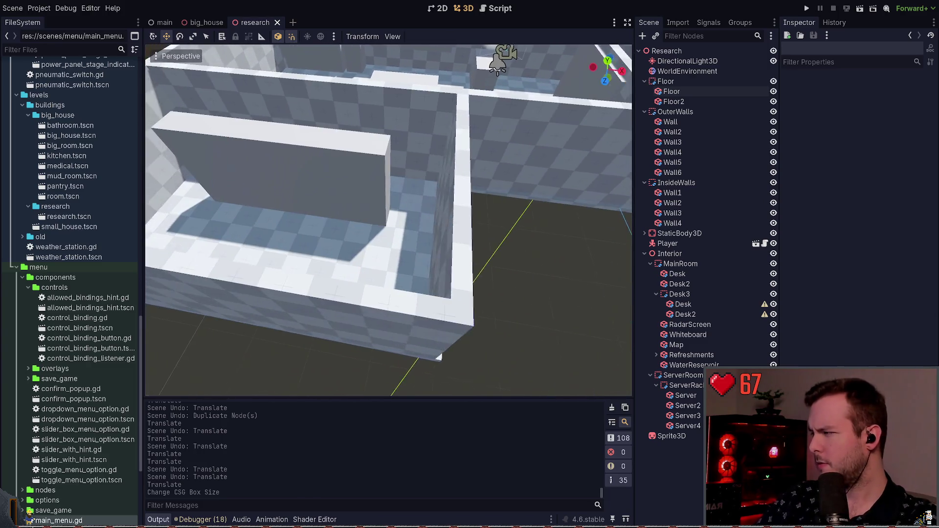
key(ctrl+s)
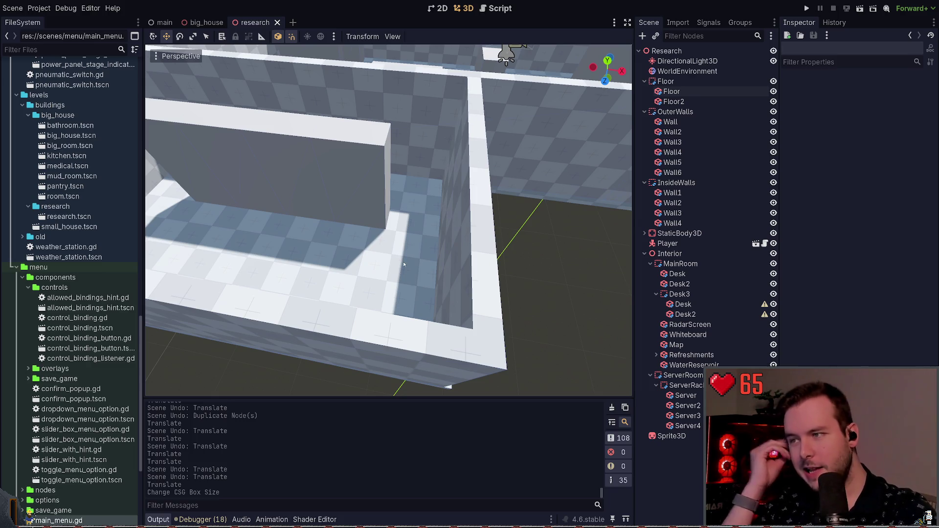
- Measure the roughly 0.9 m gap by the wall
mouse_move(404, 264)
mouse_down()
mouse_move(565, 278)
mouse_move(385, 249)
mouse_move(402, 236)
mouse_up()
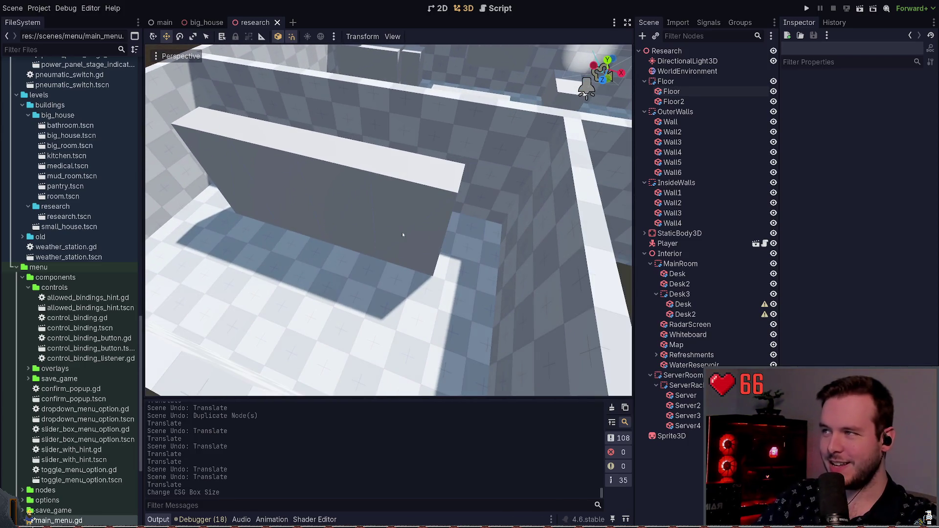
click(261, 38)
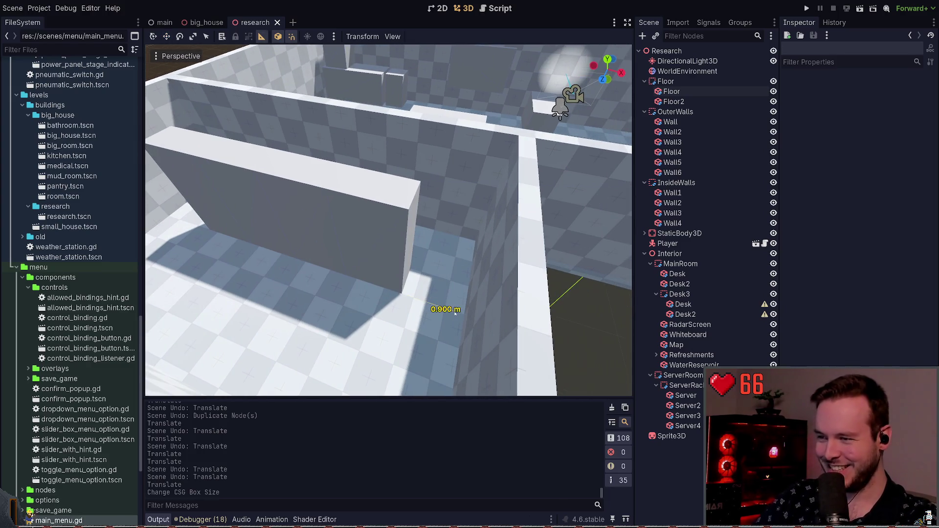
drag(440, 309, 272, 96)
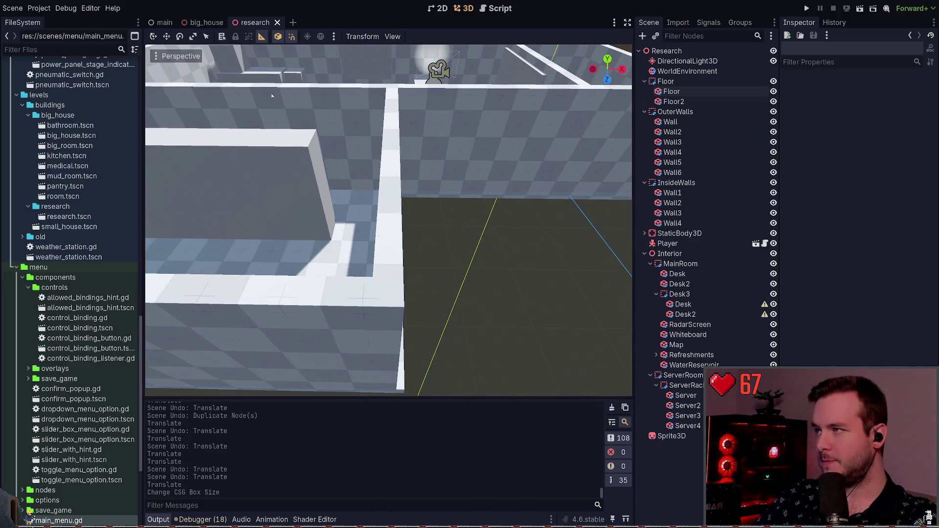
- Nudge outer wall Wall5 slightly along X
click(164, 37)
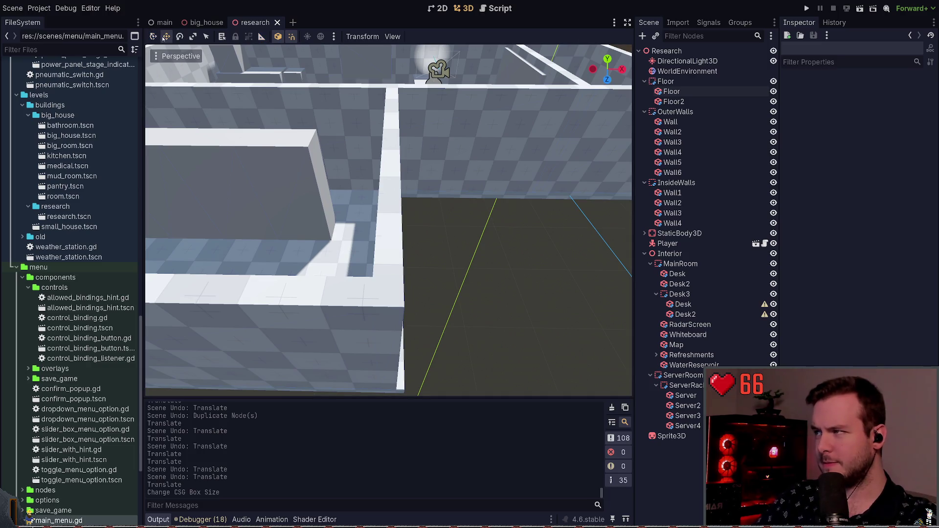
click(393, 184)
drag(449, 210, 459, 210)
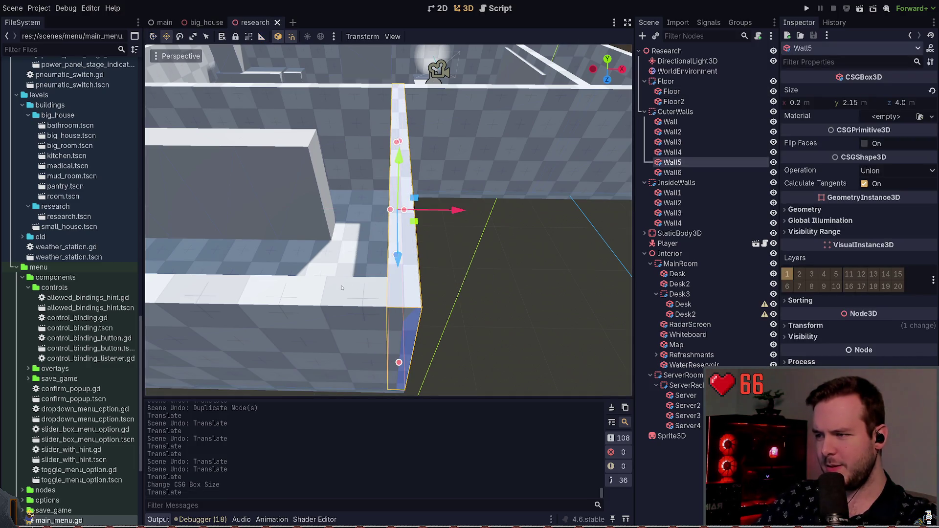
click(326, 297)
- Adjust outer wall Wall6's length so it meets the server-room walls
click(276, 204)
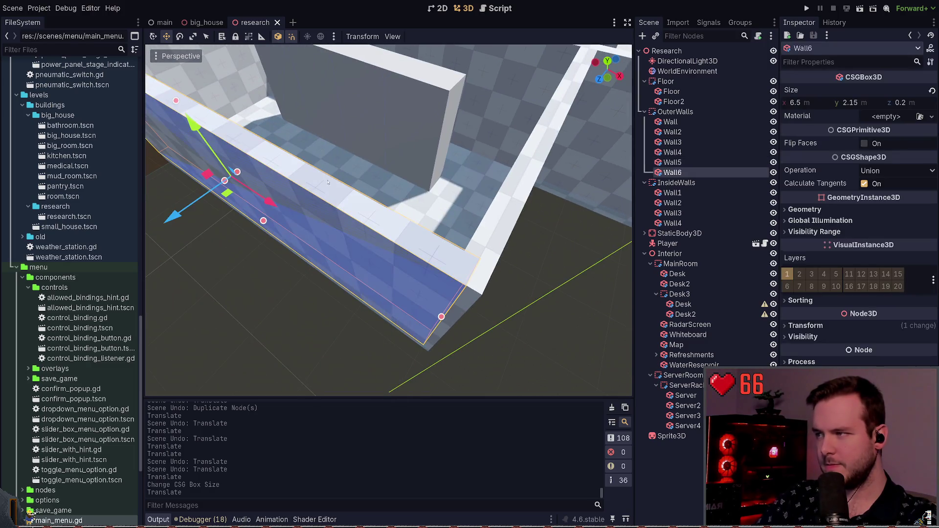
scroll(276, 203, up, 2)
scroll(386, 220, down, 2)
drag(256, 218, 253, 226)
click(594, 47)
scroll(388, 220, down, 5)
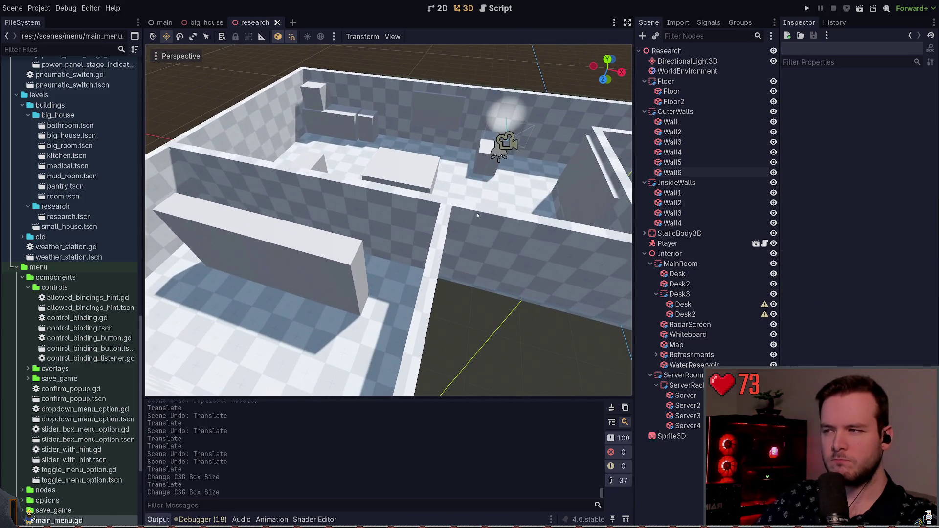
scroll(388, 220, up, 3)
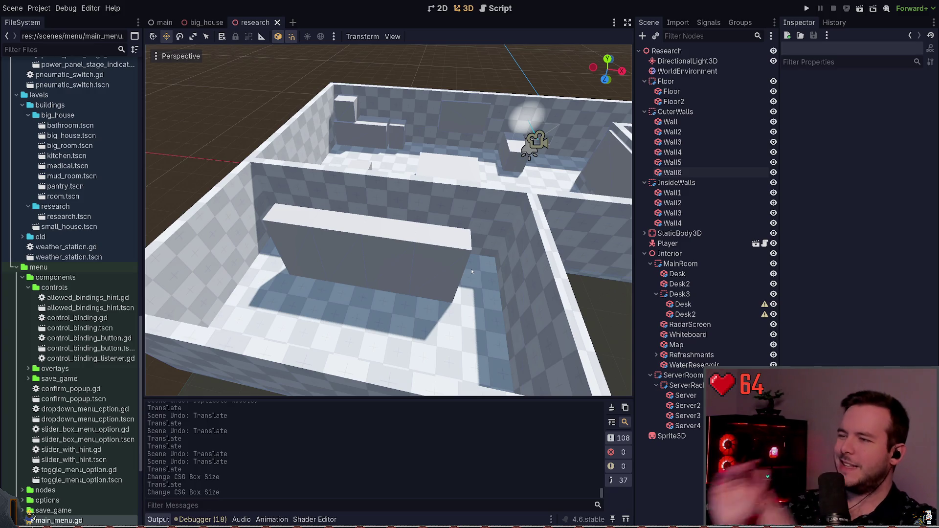
click(666, 51)
- Turn on UV1 World Triplanar in Floor2's material and save the scene
click(674, 101)
click(675, 112)
click(665, 81)
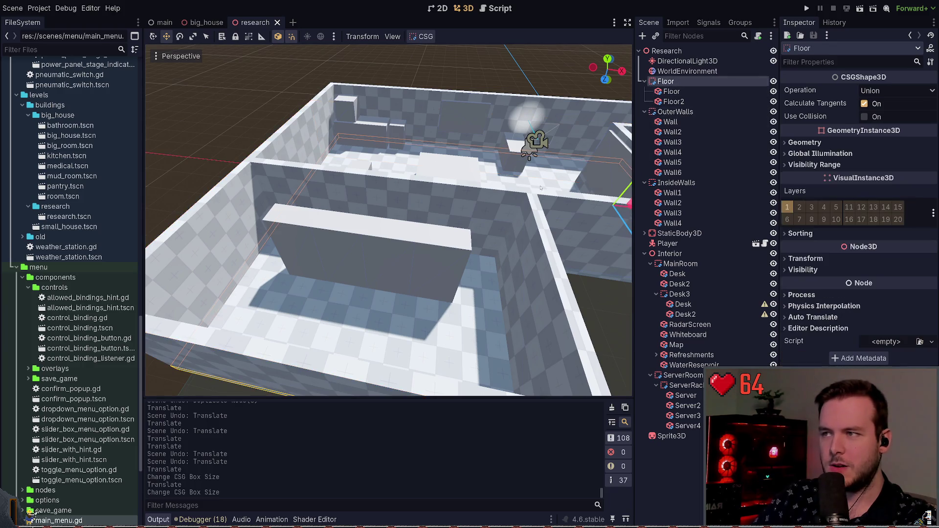
click(671, 91)
click(673, 101)
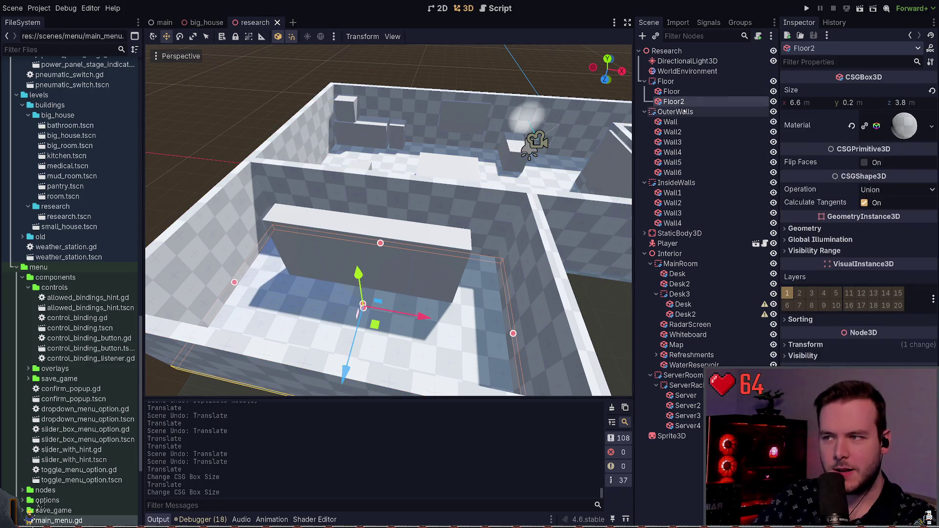
click(904, 126)
scroll(837, 316, down, 5)
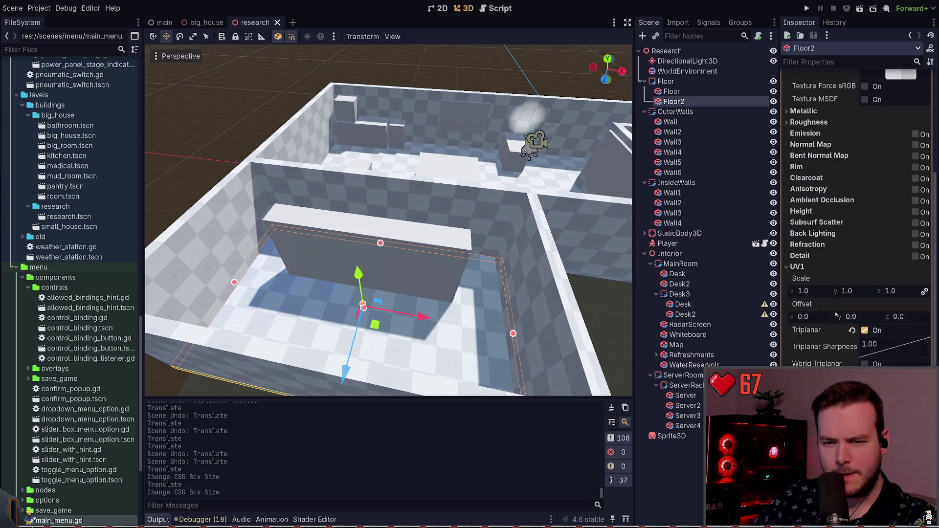
scroll(820, 329, down, 2)
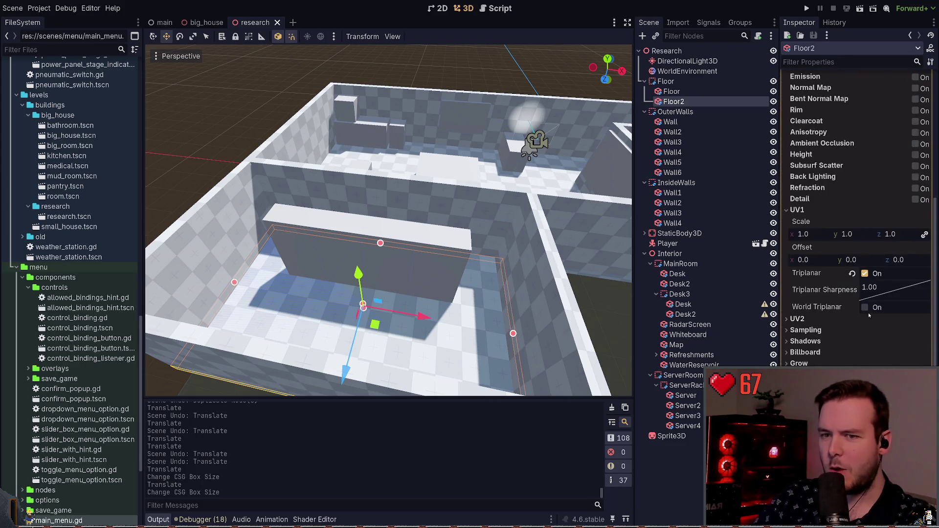
click(865, 307)
click(238, 132)
key(ctrl+s)
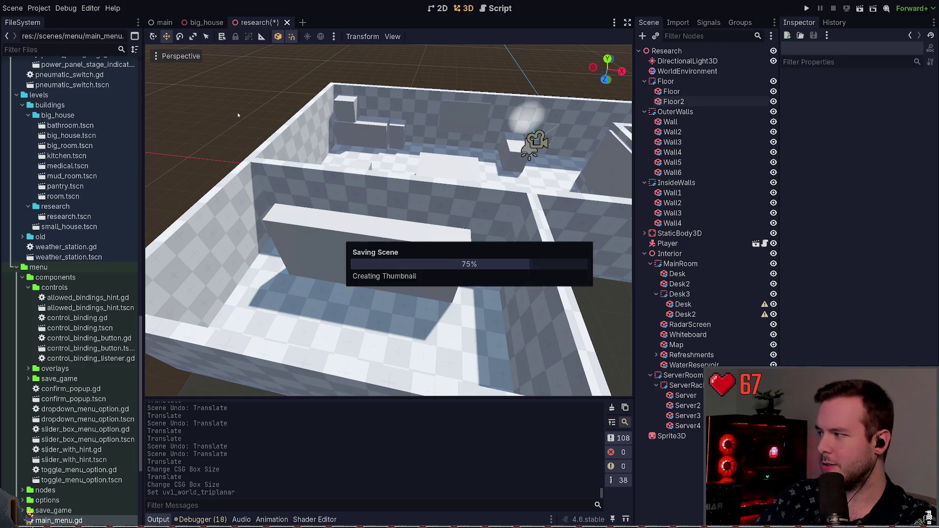
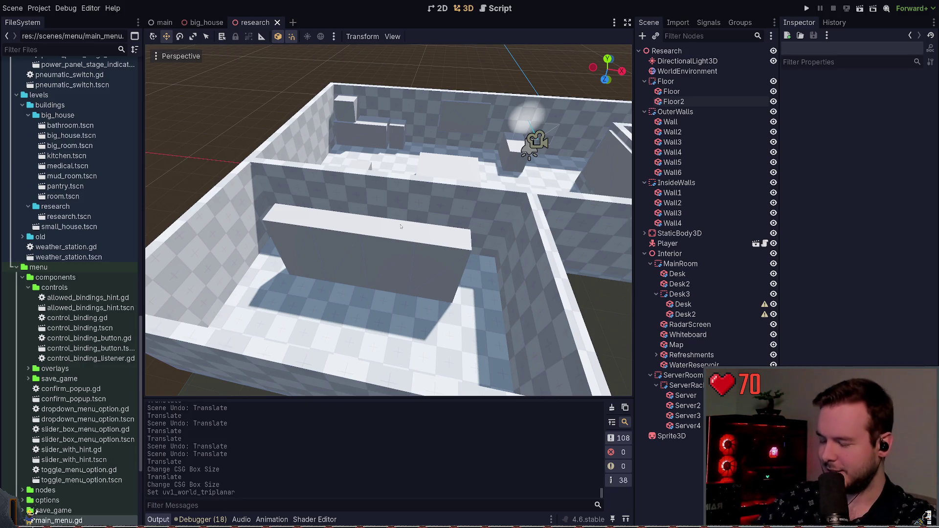
- Collapse Desk3's child nodes in the Scene tree and save the research scene
key(w)
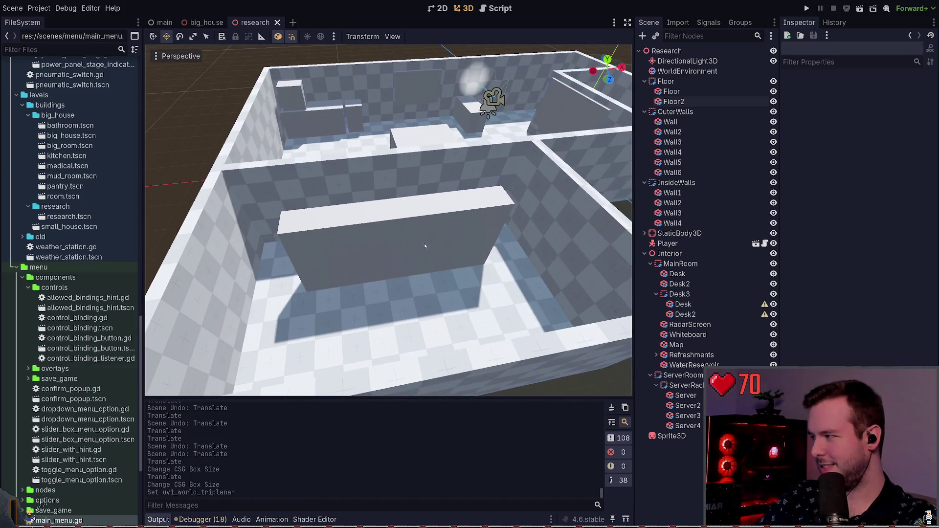
key(w)
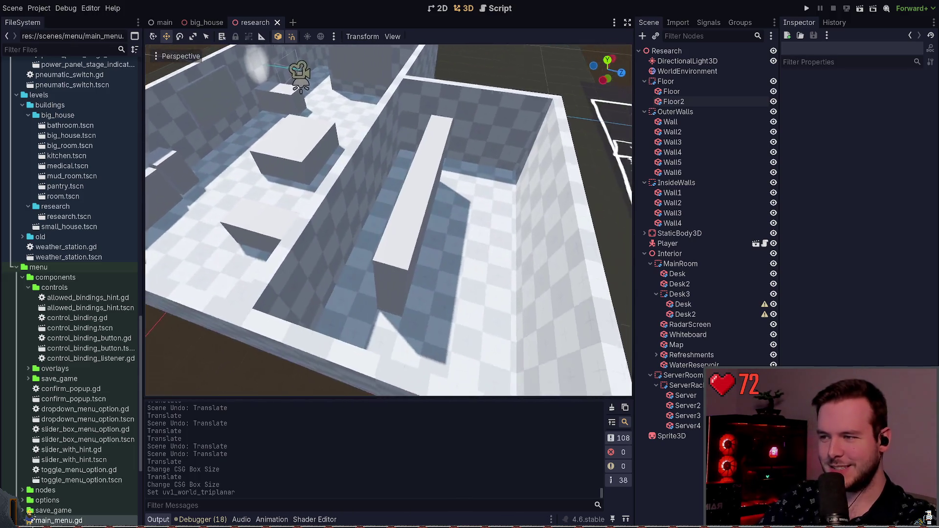
click(655, 294)
key(ctrl+s)
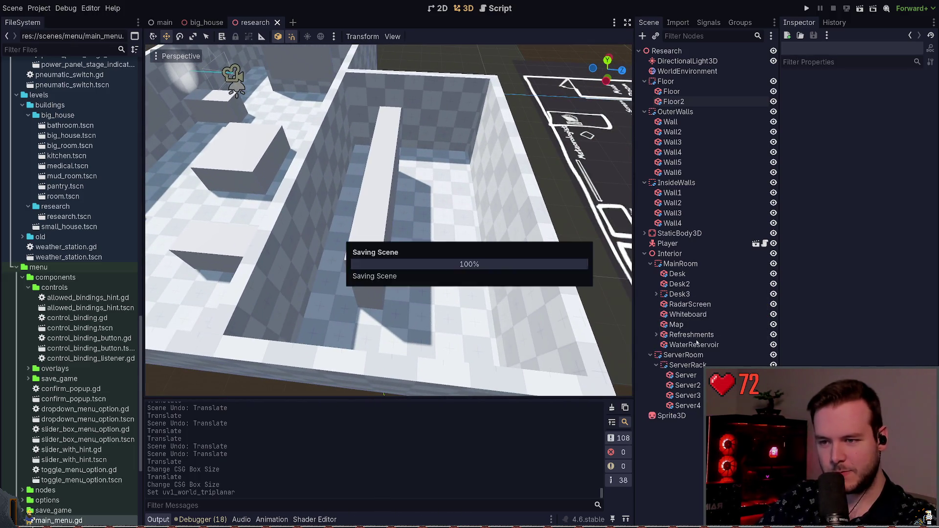
- Duplicate ServerRack and move the copy, ServerRack2, along X beside the original, then save
click(387, 210)
key(ctrl+d)
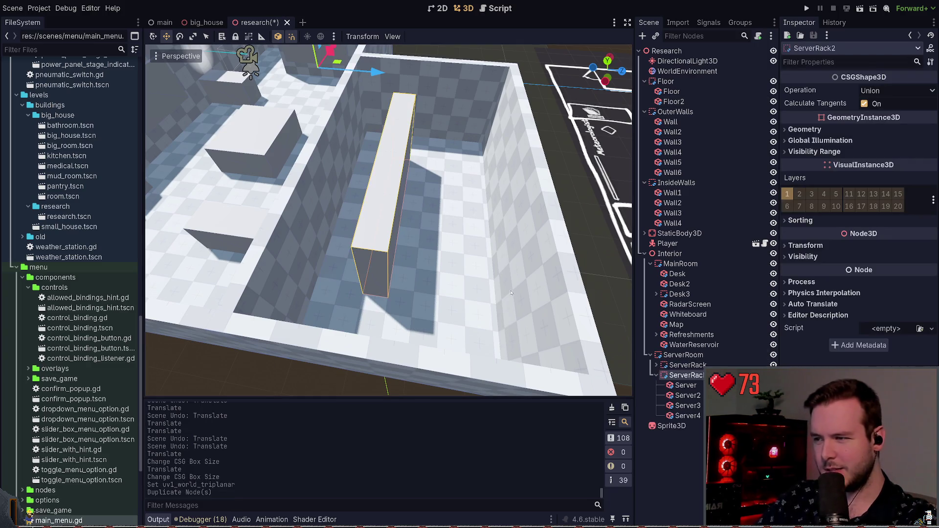
key(s)
drag(396, 139, 431, 142)
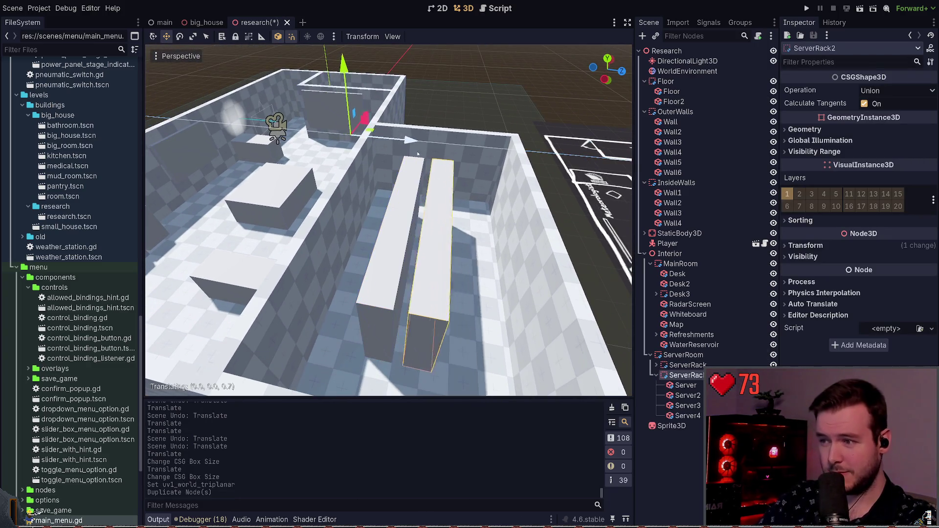
key(w)
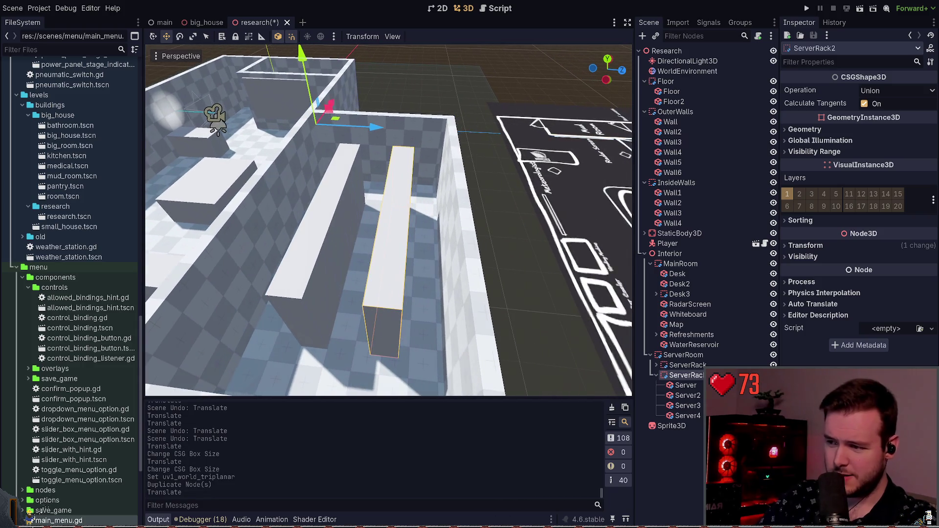
key(d)
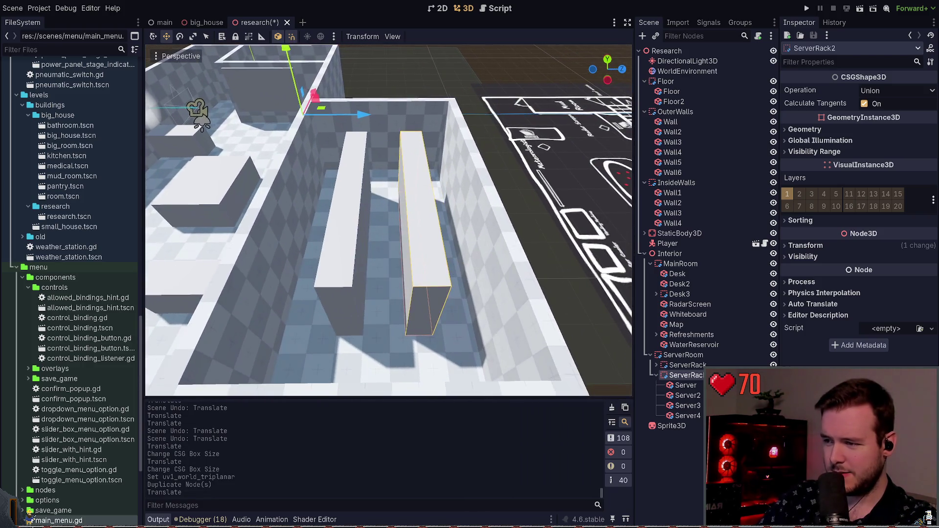
drag(363, 116, 374, 116)
key(ctrl+s)
- Select Floor2 and undo an accidental move of the floor slab
key(s)
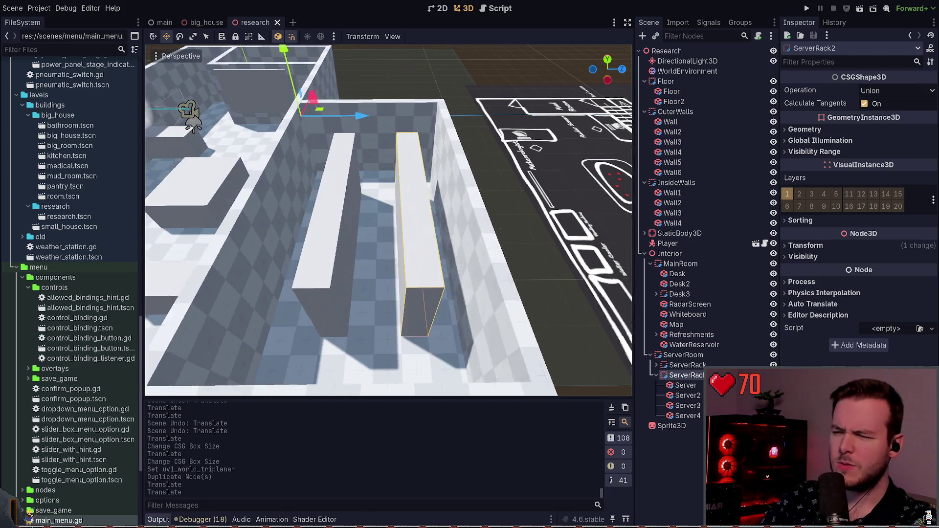
key(w)
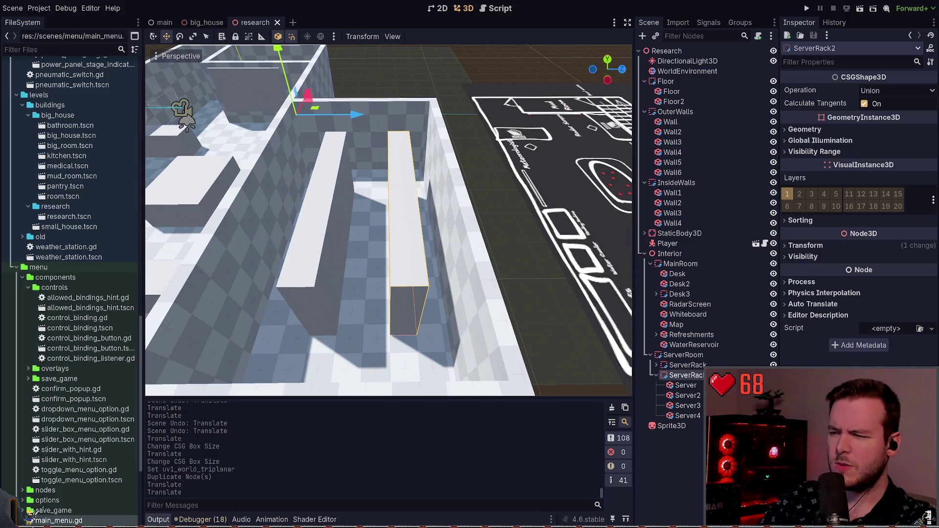
click(709, 455)
click(689, 101)
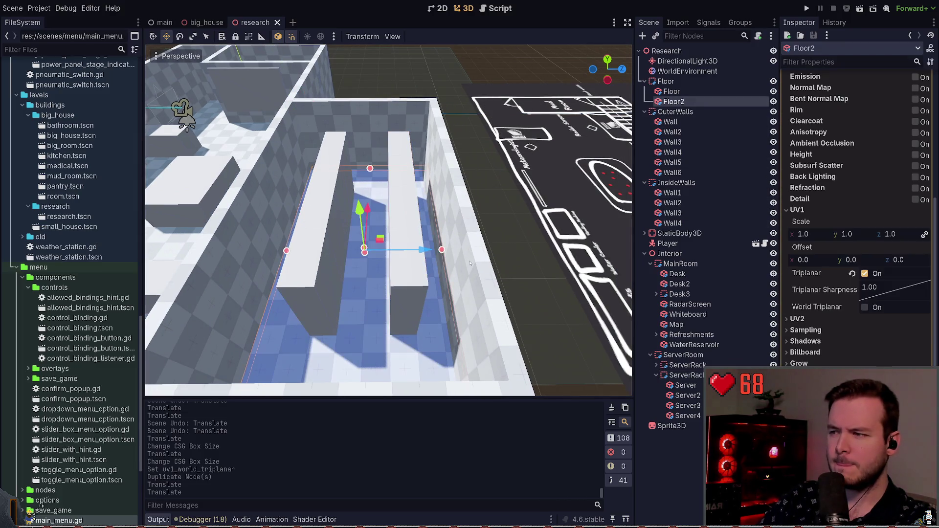
key(s)
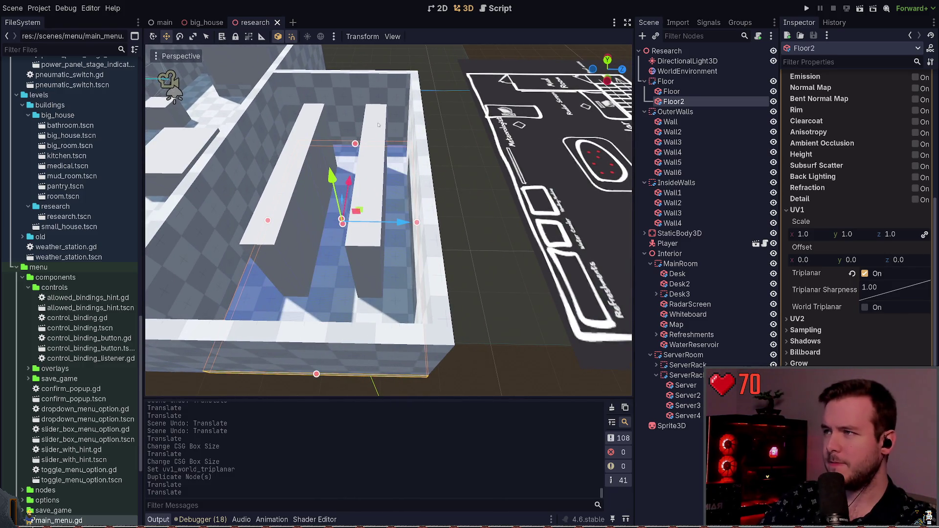
click(262, 37)
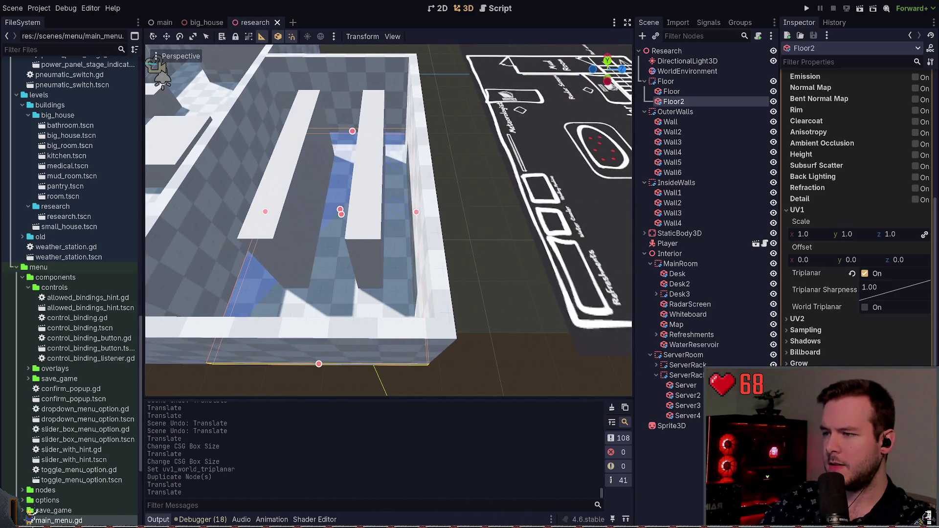
click(166, 36)
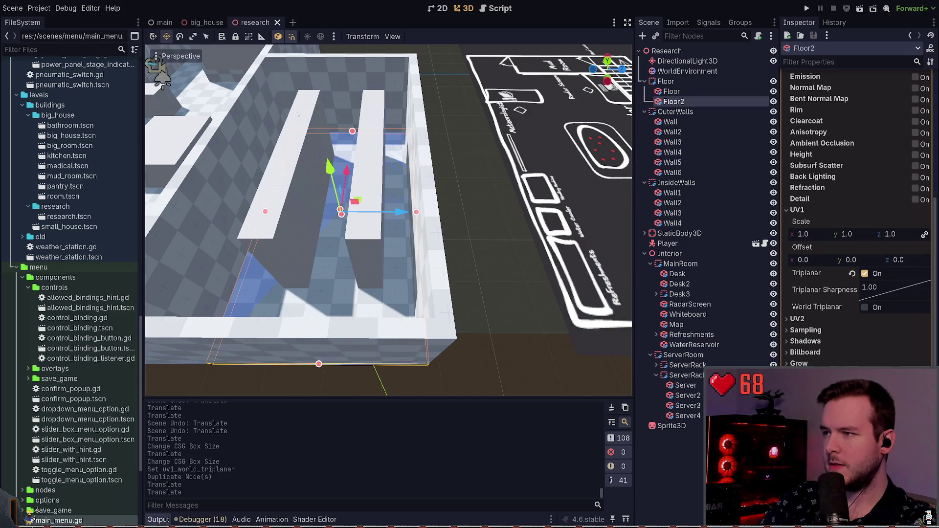
drag(417, 218, 450, 221)
key(ctrl+z)
- Drag outer wall Wall6 to the right along its X arrow
click(467, 216)
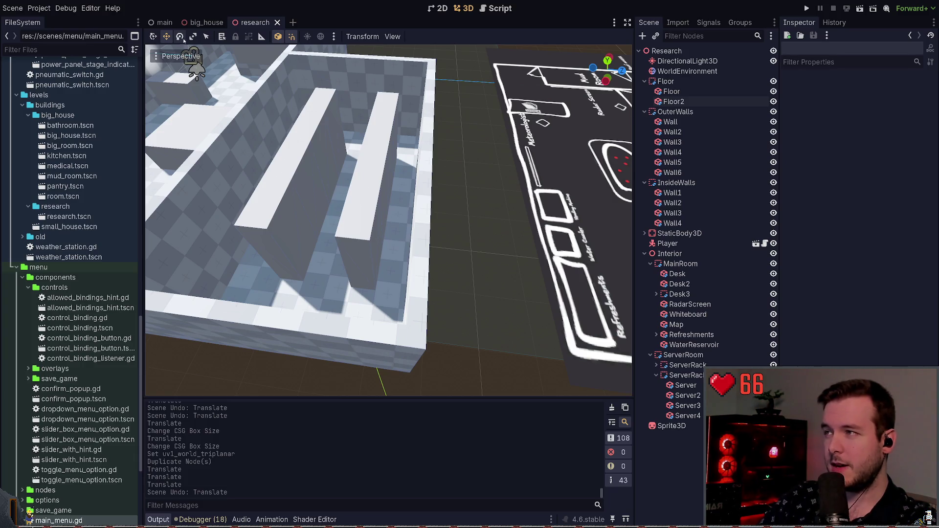
click(420, 191)
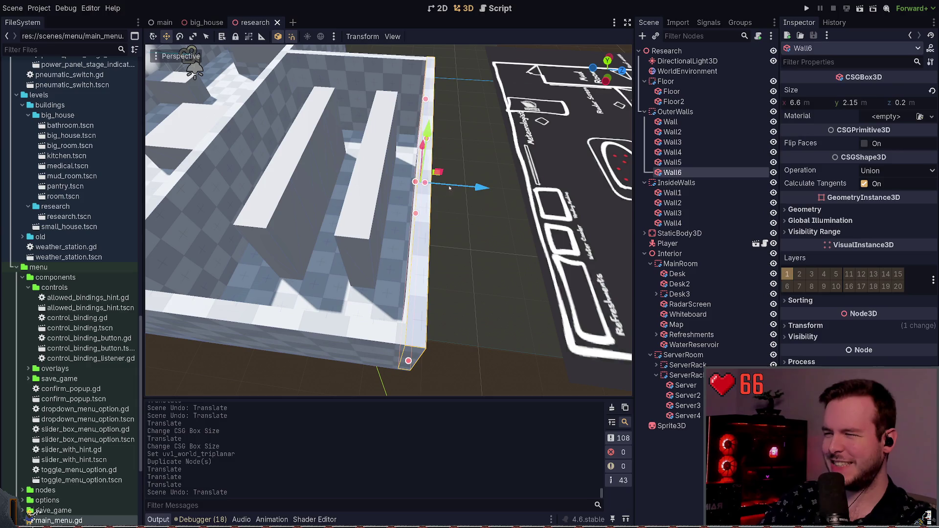
drag(464, 191, 518, 197)
click(450, 205)
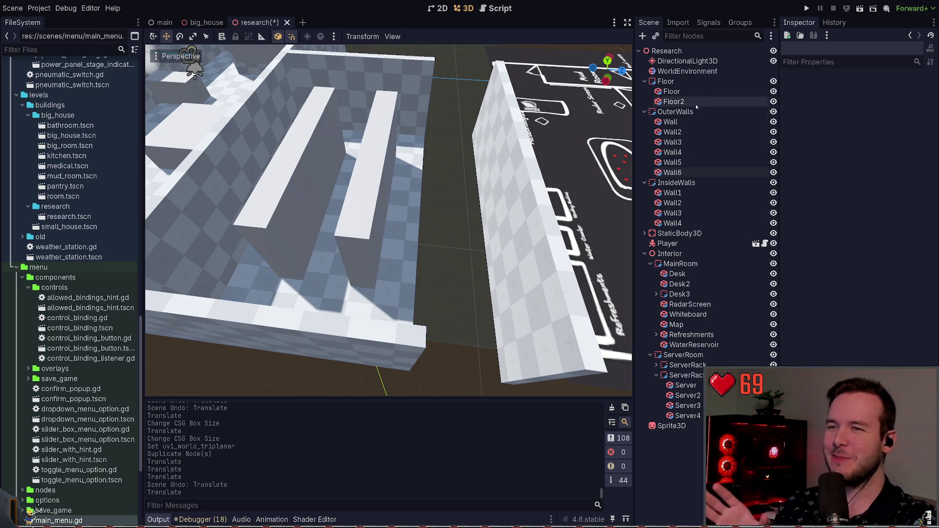
- Widen Floor2 toward the moved wall to a depth of 4.0
click(673, 101)
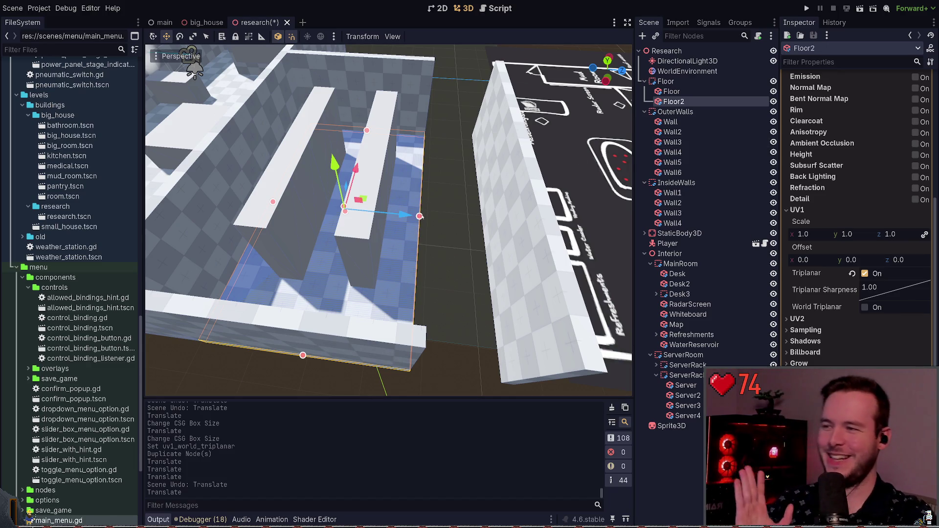
drag(419, 217, 453, 218)
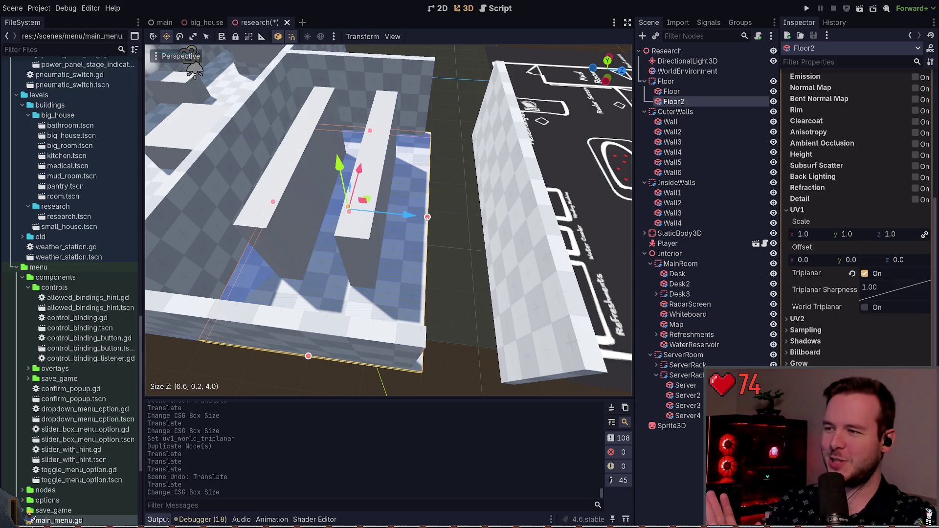
click(455, 212)
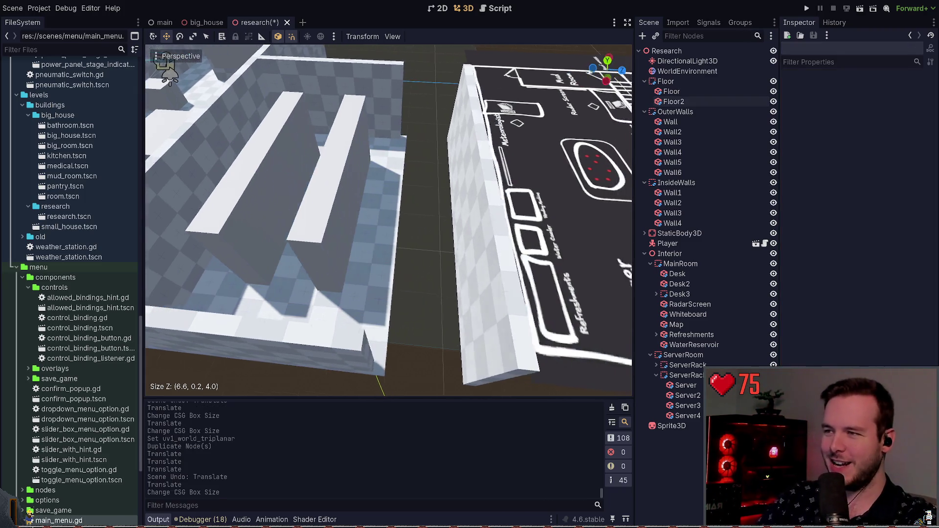
- Lengthen outer wall Wall5 from 4.0 to 4.2 and save the scene
click(410, 296)
scroll(410, 295, down, 6)
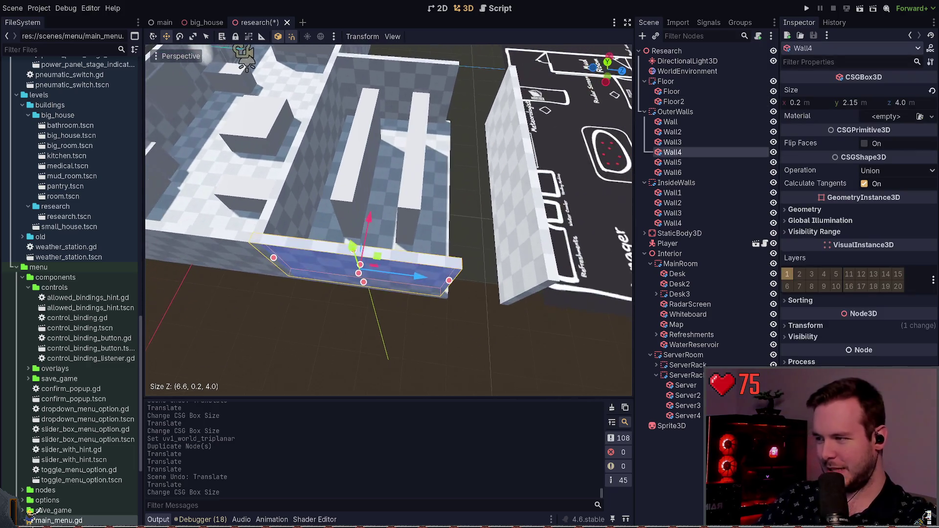
click(389, 174)
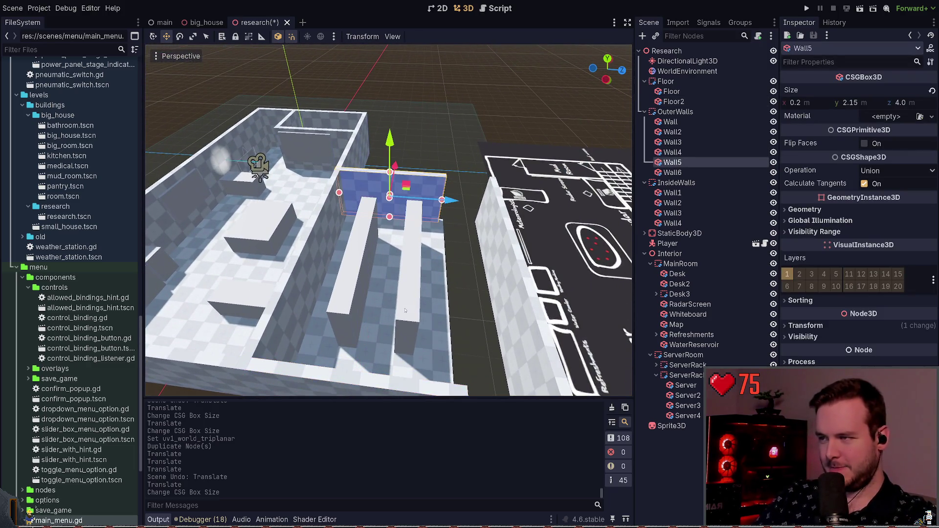
scroll(442, 203, up, 4)
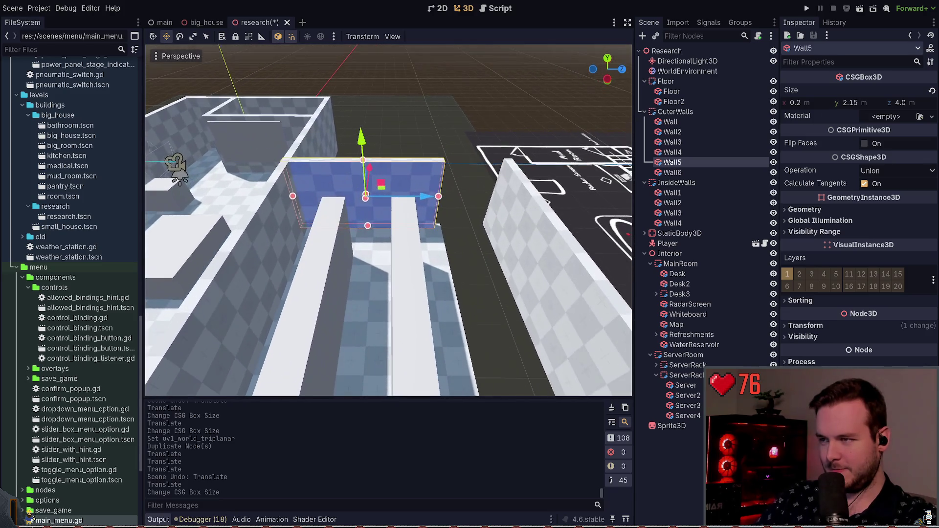
drag(437, 207, 443, 207)
scroll(417, 283, down, 3)
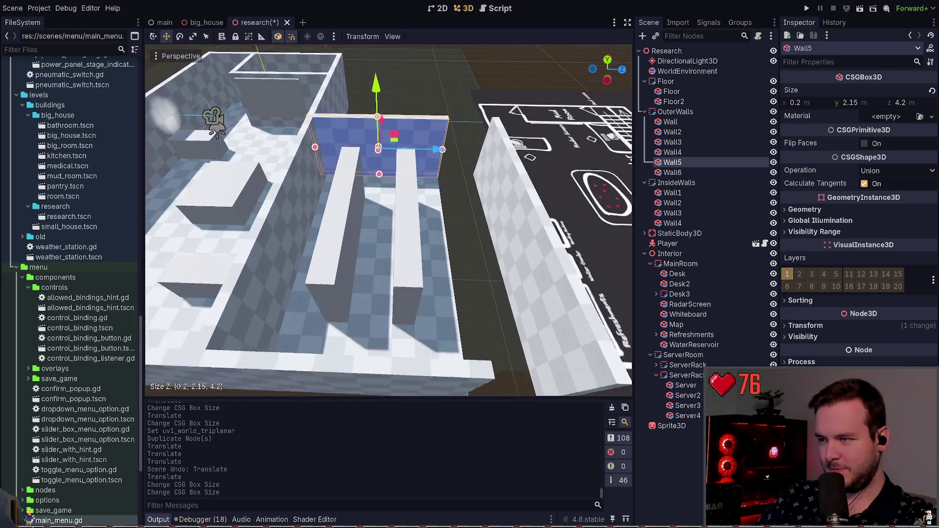
key(ctrl+s)
key(Escape)
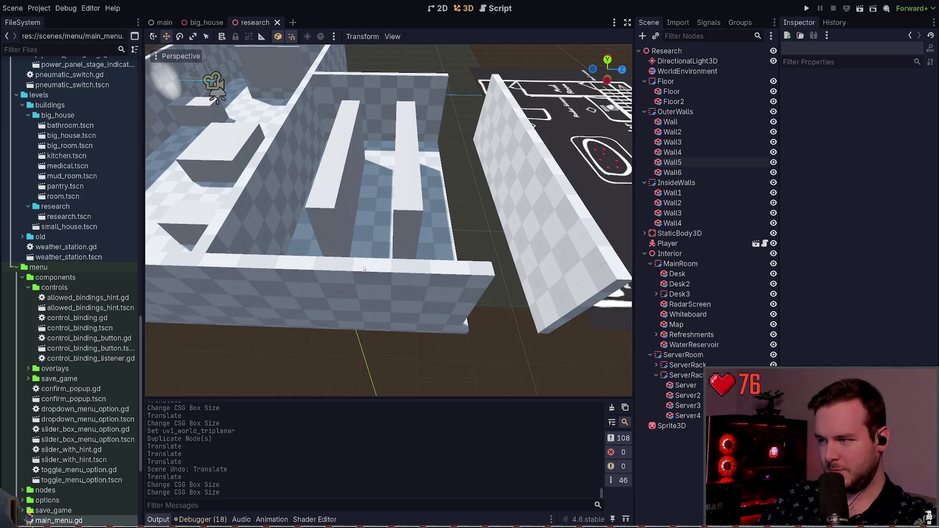
- Resize front wall Wall4, slide Wall6 inward by 1.5 m, and save
click(350, 296)
drag(472, 302, 489, 303)
key(Escape)
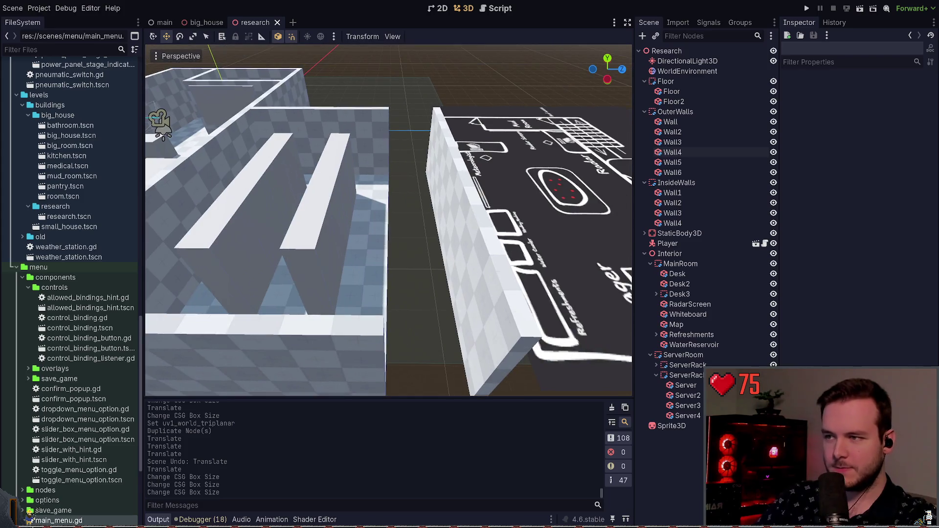
click(470, 210)
drag(506, 207, 445, 209)
key(Escape)
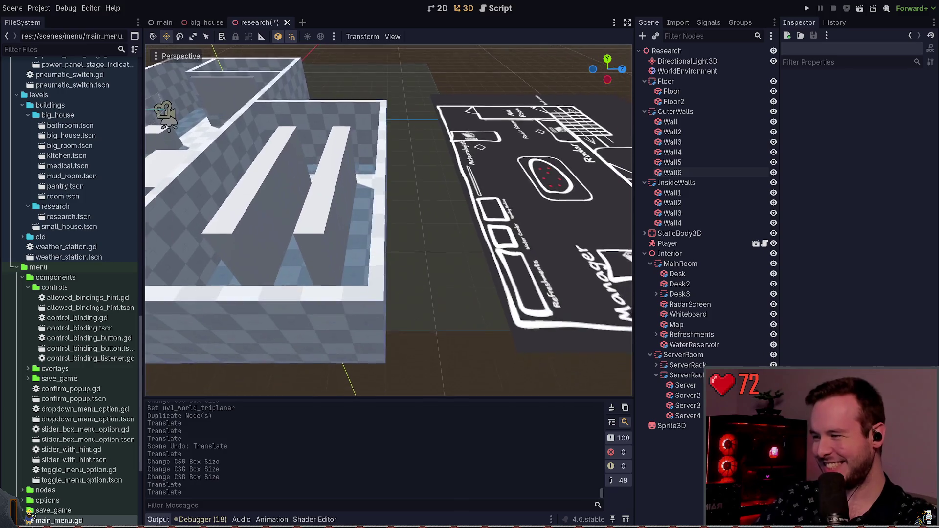
key(ctrl+s)
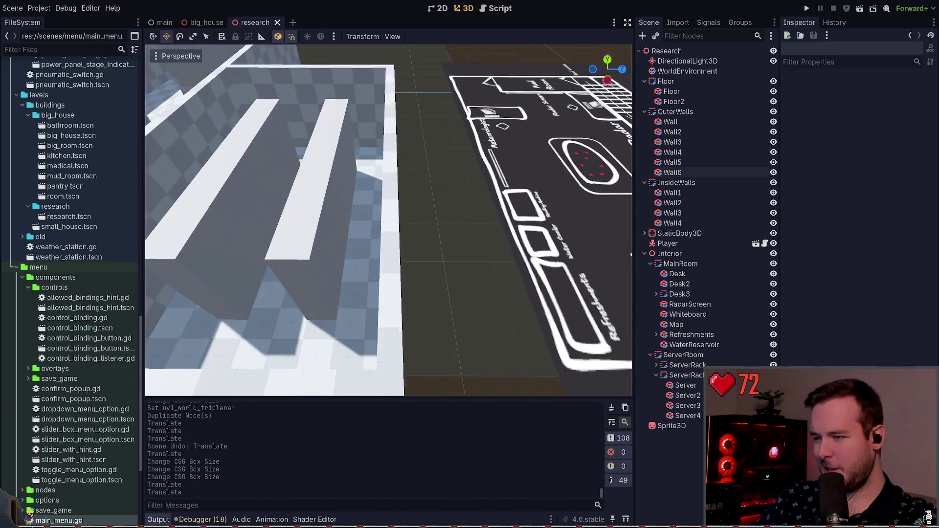
- Push Wall6 back out by 0.4 m and save the scene
click(441, 161)
drag(457, 155, 489, 157)
key(Escape)
click(438, 201)
key(ctrl+s)
key(Escape)
- Resize the Floor2 slab to fit the walls and save
click(431, 224)
drag(409, 197, 422, 197)
key(ctrl+s)
key(Escape)
- Lengthen outer wall Wall4 from 4.2 to 4.4 m
key(w)
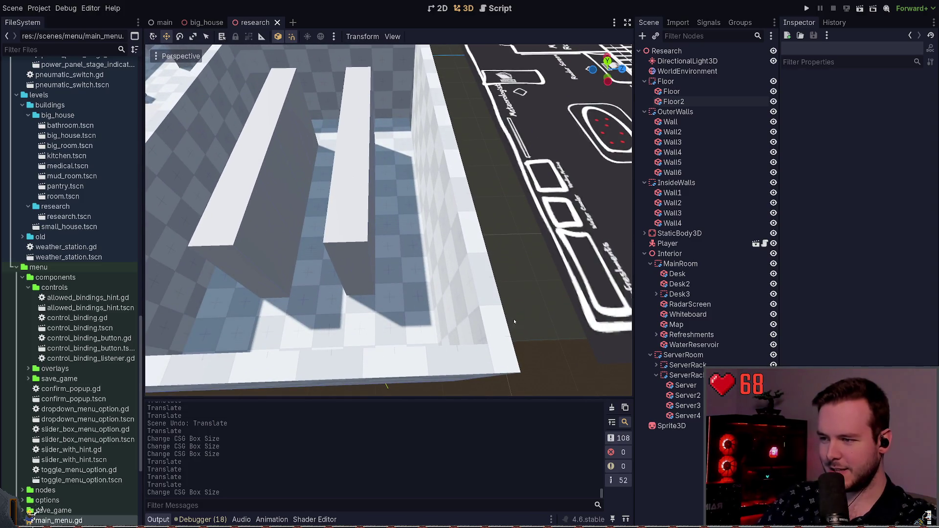
scroll(507, 331, down, 3)
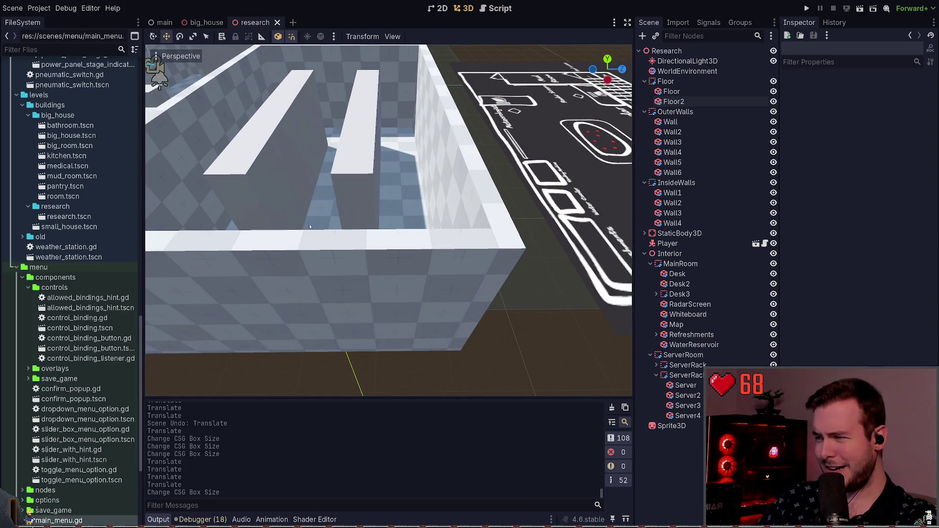
drag(408, 243, 316, 178)
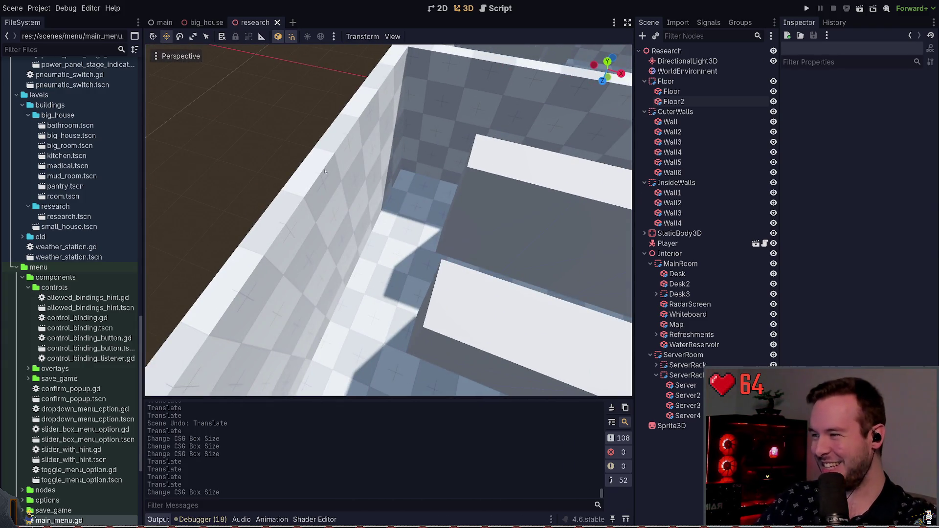
click(324, 170)
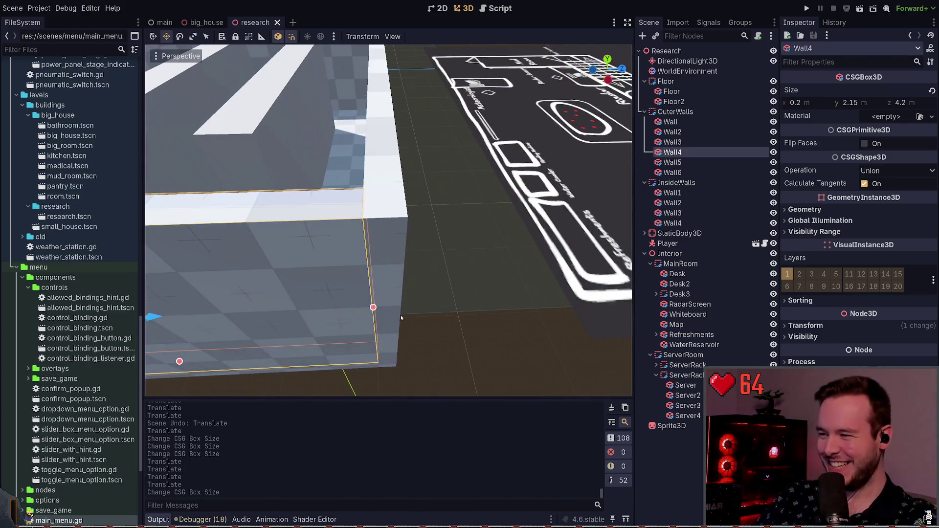
drag(373, 309, 398, 309)
click(442, 294)
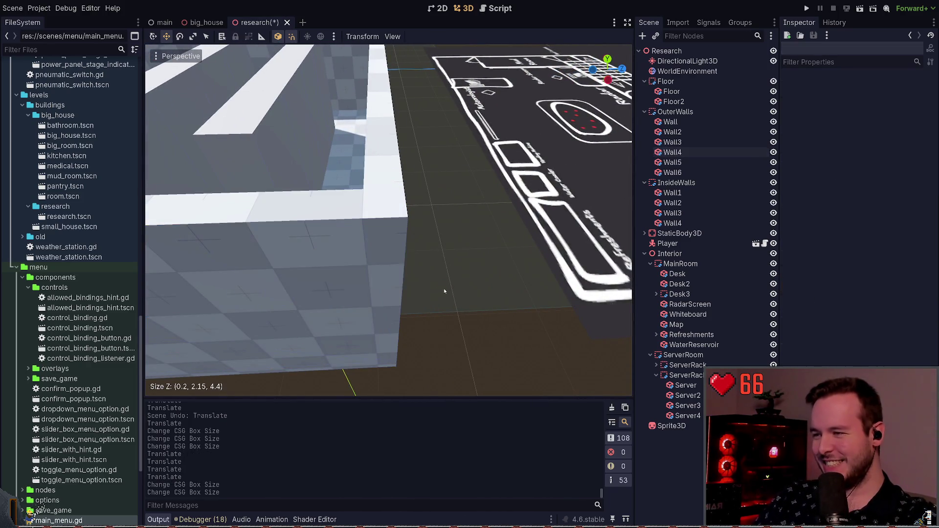
- Resize outer wall Wall5's length and save the scene
drag(389, 220, 333, 196)
click(412, 171)
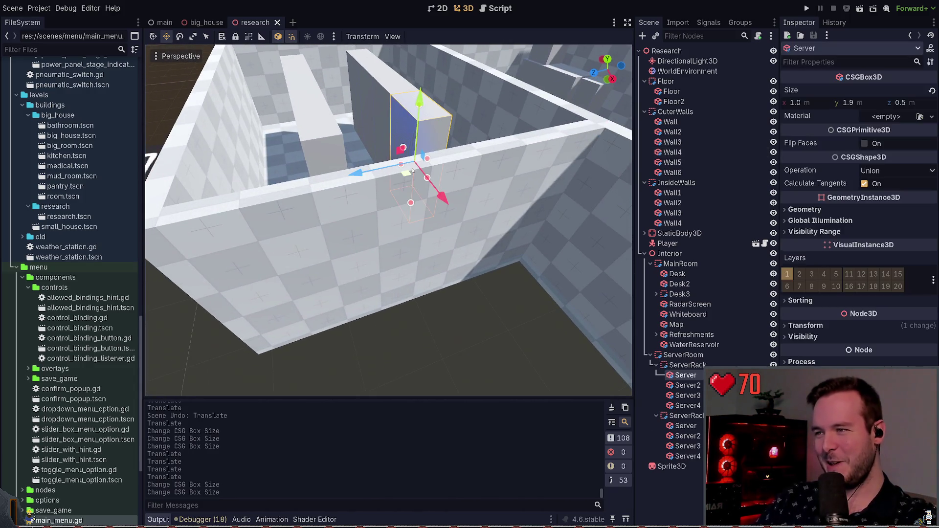
click(509, 158)
drag(319, 280, 321, 289)
key(ctrl+s)
- Fly and orbit the view over the interior walls to inspect the layout
key(w)
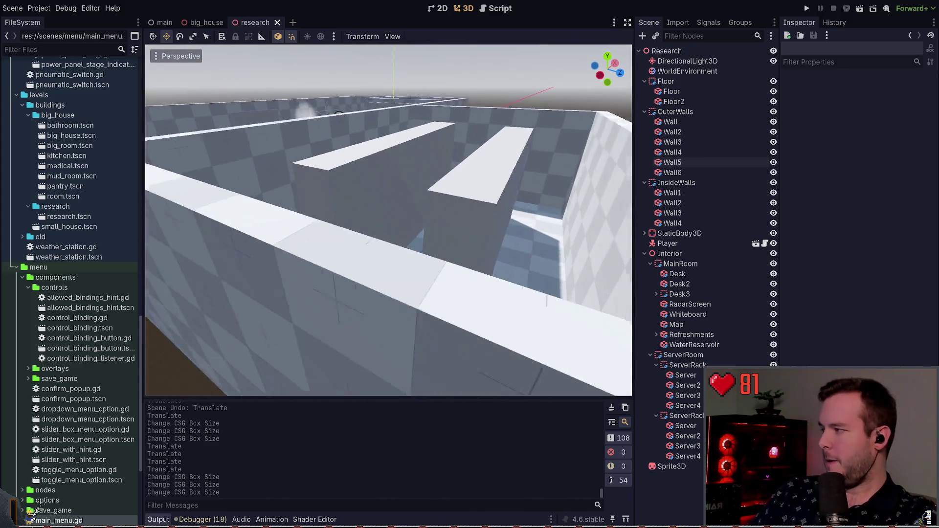
scroll(479, 274, down, 5)
scroll(480, 274, up, 5)
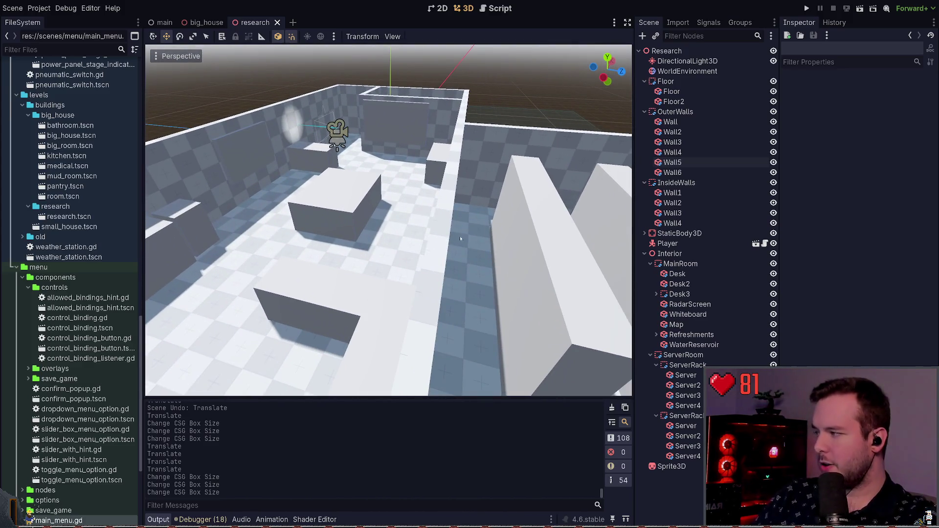
scroll(447, 217, down, 4)
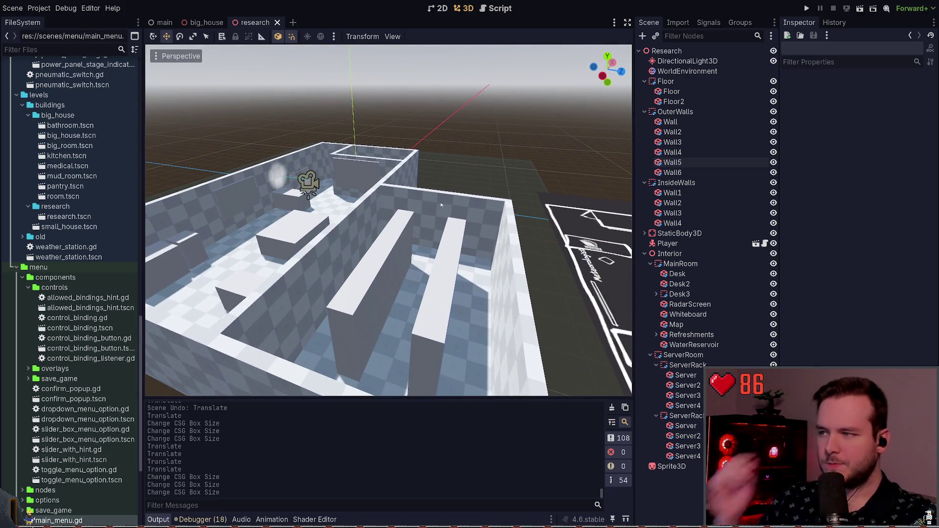
drag(389, 220, 293, 208)
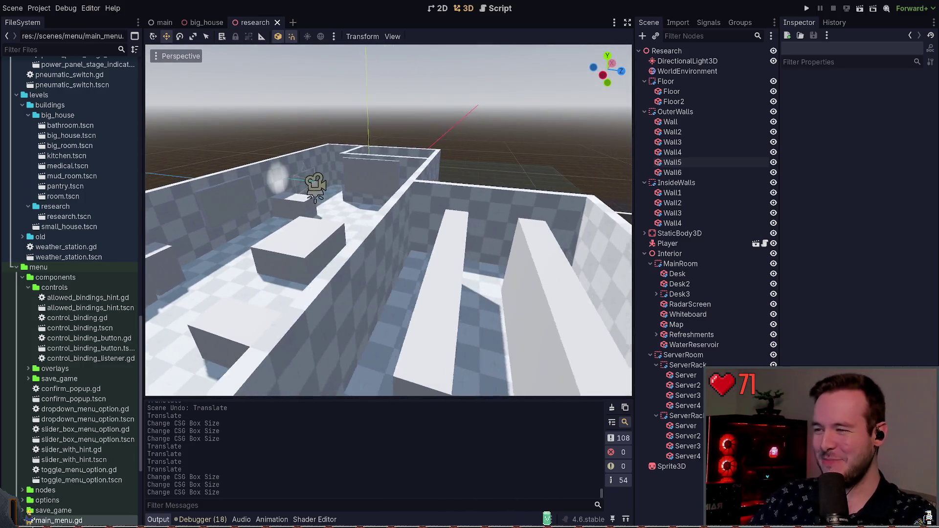
key(w)
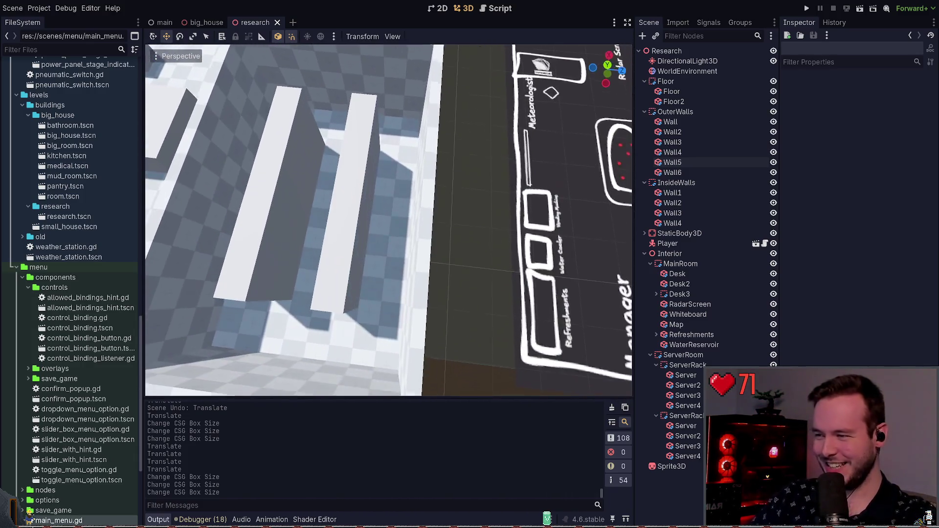
key(a)
key(s)
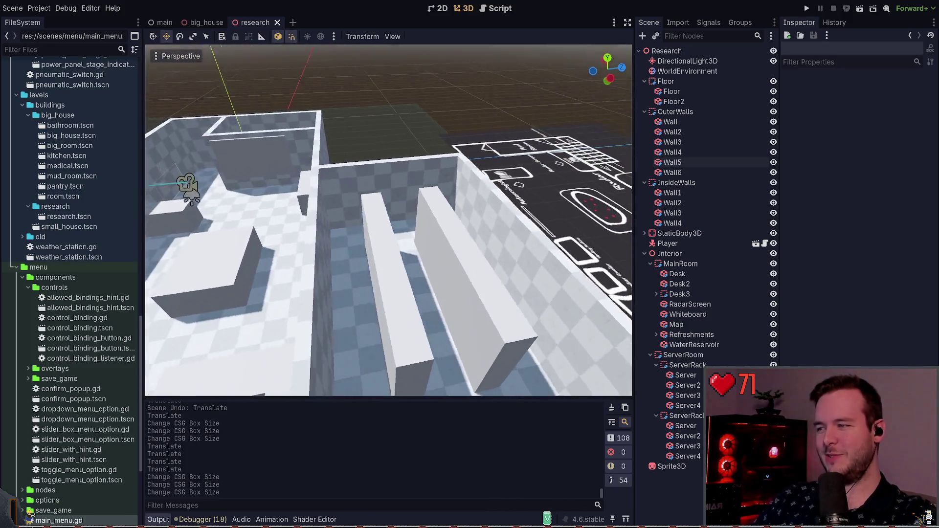
- Select inside wall Wall3 and add a CSGBox3D as its child, then save
click(673, 203)
click(522, 200)
key(f)
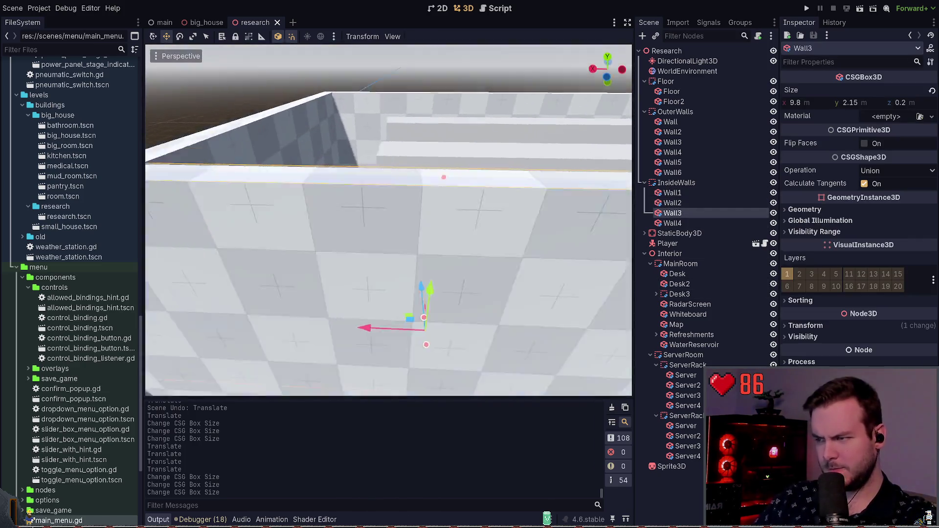
key(ctrl+s)
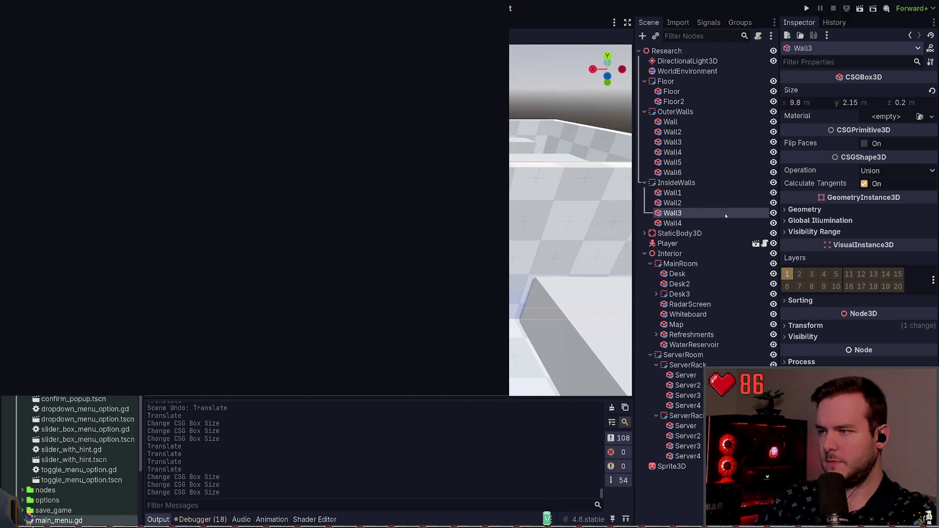
key(Return)
key(ctrl+s)
key(f)
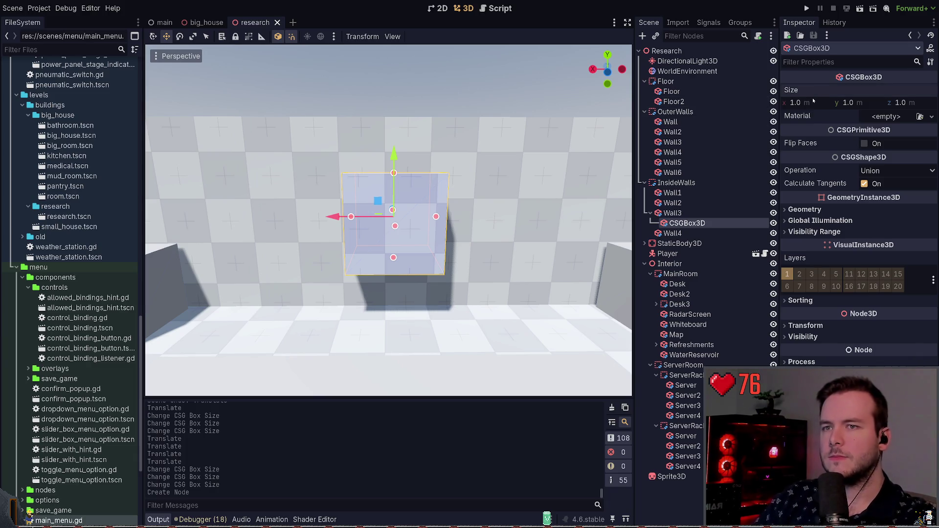
text(1.8)
- Set the box's Size y to 1.8 and rename it DoorCutout
key(Return)
key(ctrl+s)
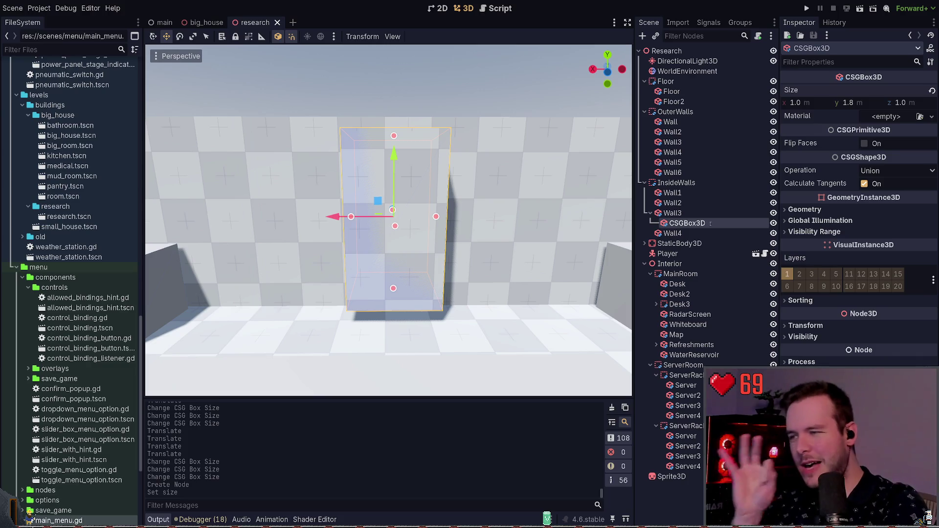
text(DoorCutout)
key(Return)
key(ctrl+s)
- Nudge DoorCutout slightly along the wall on the X axis
mouse_move(391, 220)
mouse_down()
mouse_move(460, 195)
mouse_move(420, 173)
mouse_move(420, 186)
mouse_move(367, 210)
mouse_up()
drag(355, 292, 346, 294)
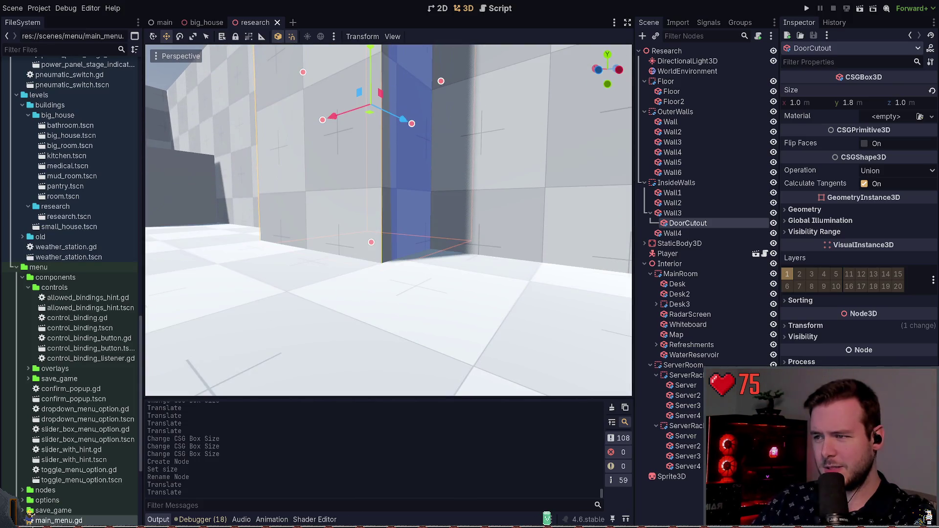
click(862, 327)
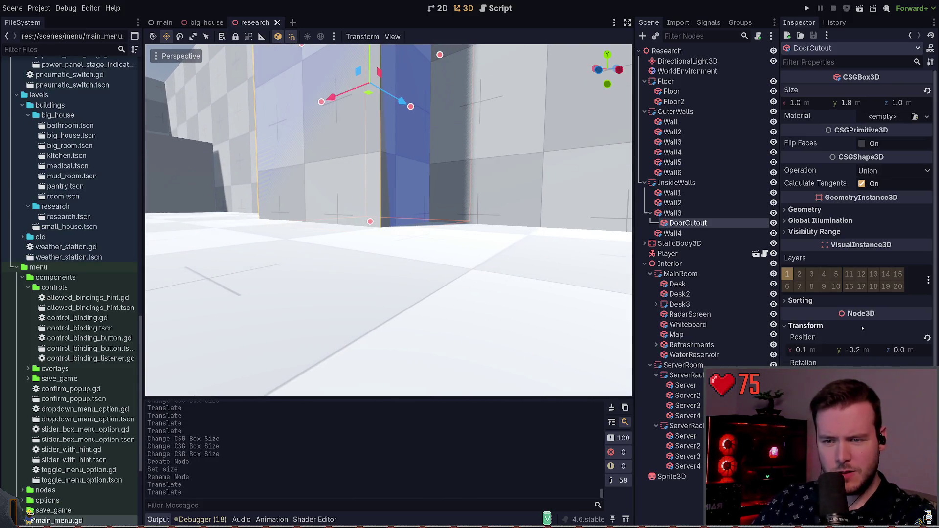
- Set DoorCutout's Position y to 0, keeping x at 0.1
click(826, 348)
text(0)
key(Return)
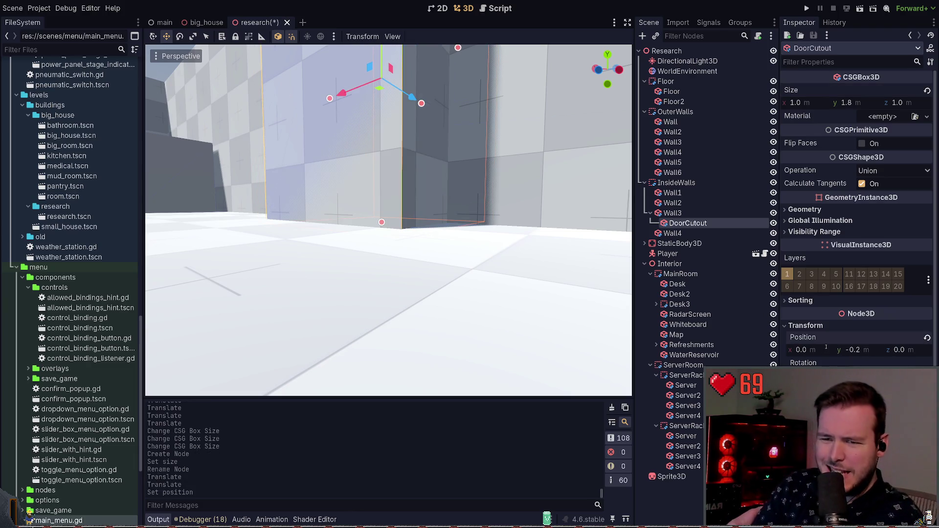
key(ctrl+z)
click(873, 350)
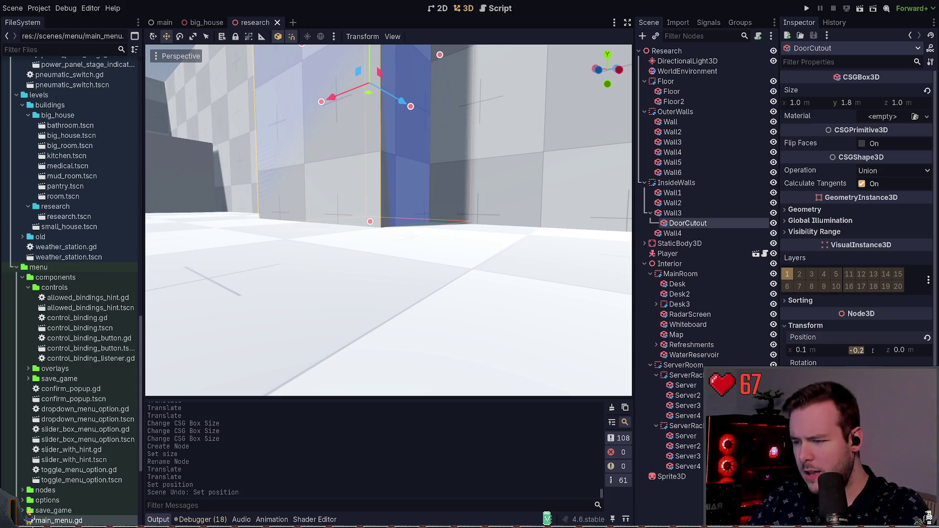
text(0)
key(Return)
scroll(557, 254, down, 2)
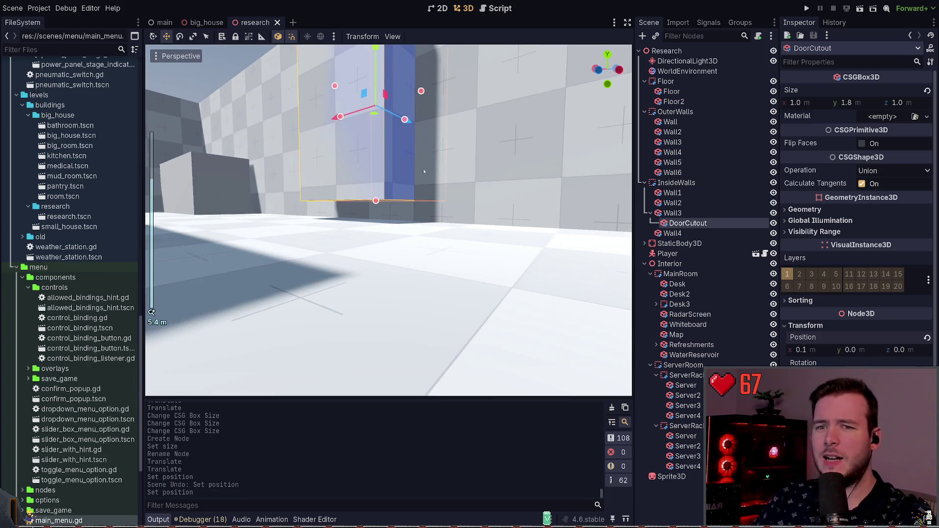
key(f)
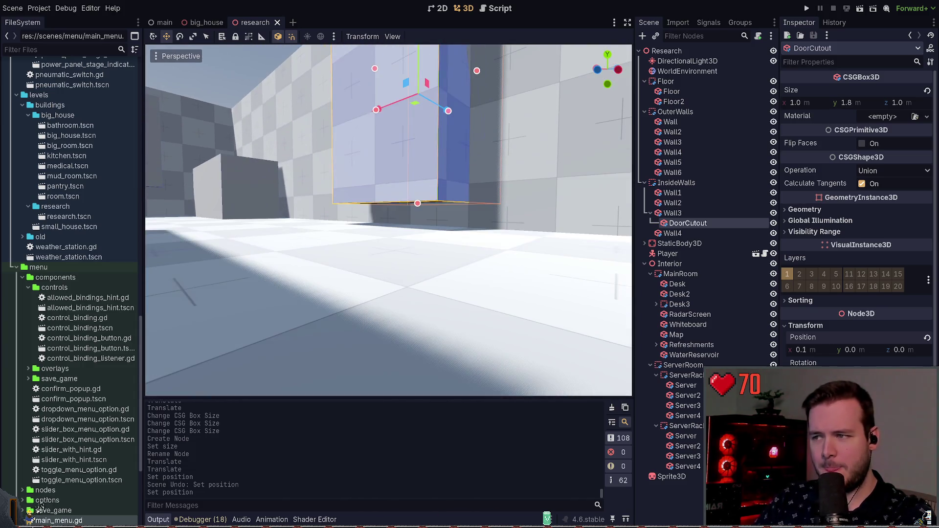
- Adjust DoorCutout's height to 1.8 m tall
drag(416, 208, 416, 221)
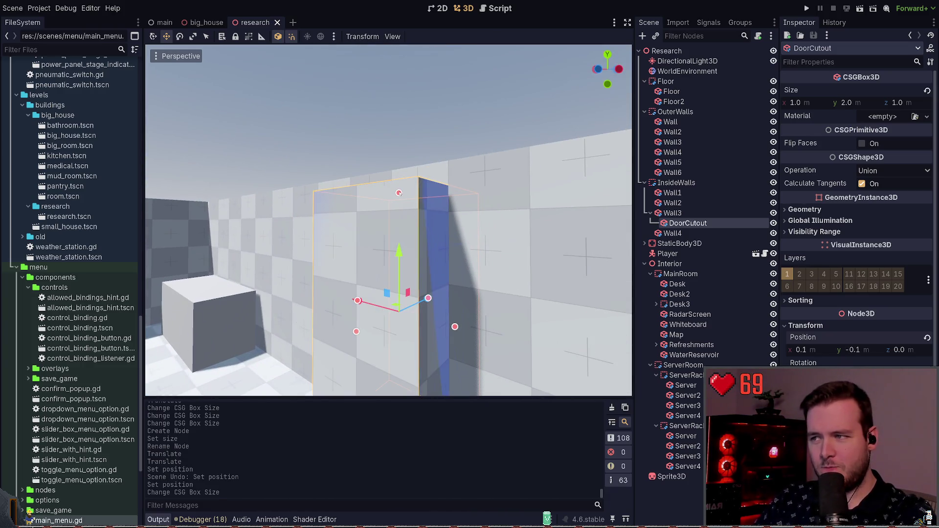
drag(400, 206, 400, 216)
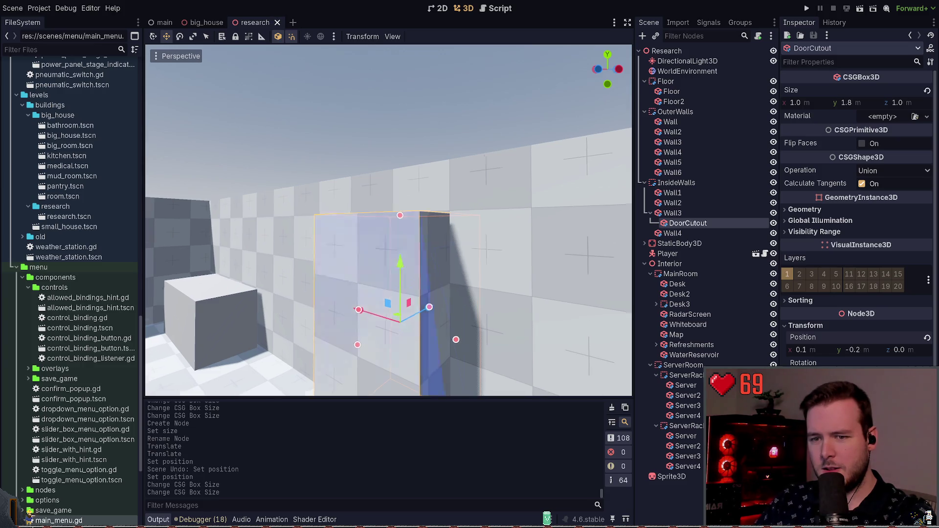
key(w)
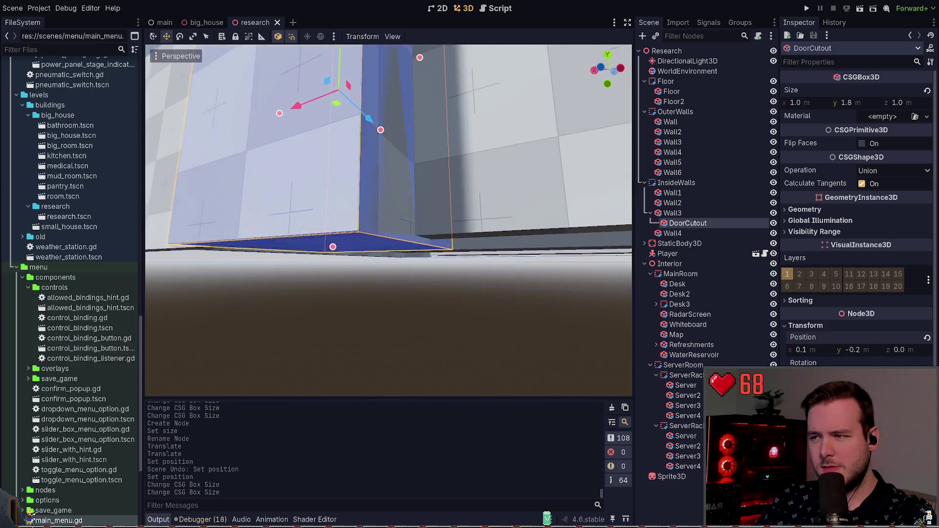
key(s)
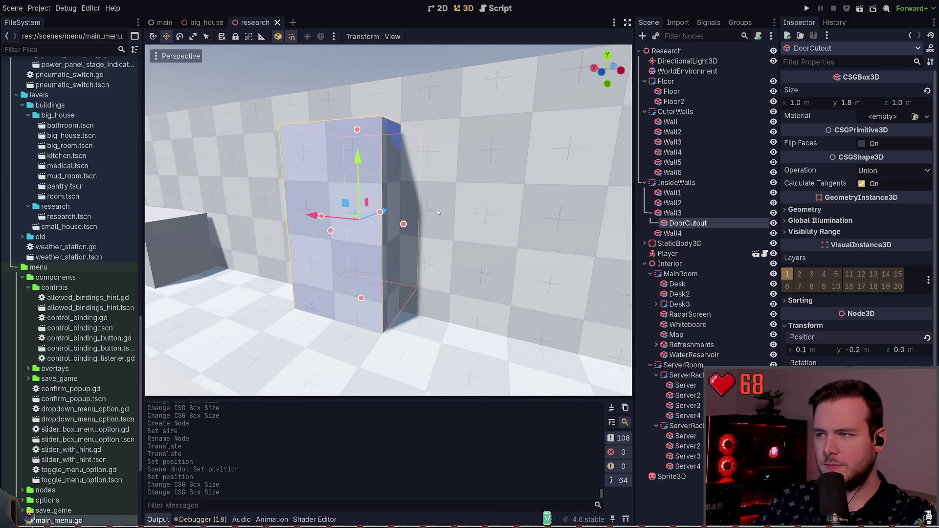
key(w)
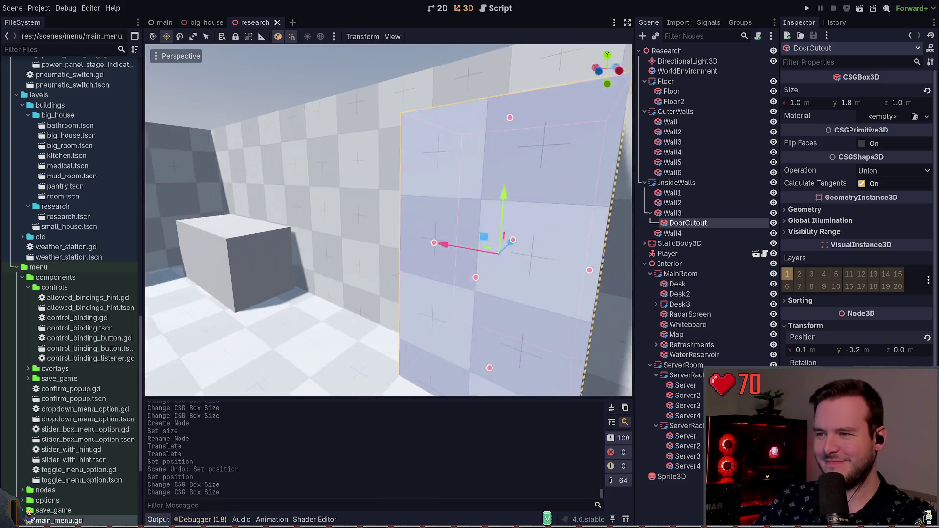
key(s)
key(w)
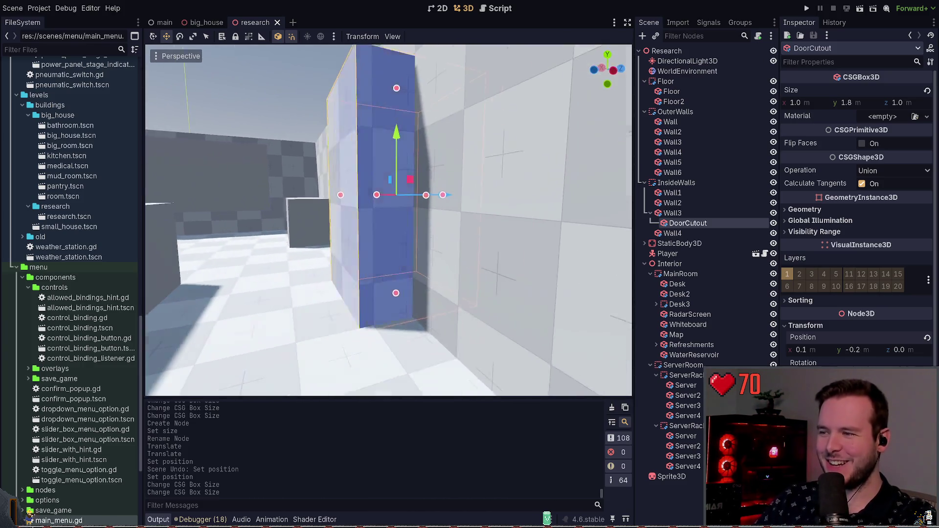
key(s)
- Check the box's base against the floor, raise DoorCutout to y -0.17, and save
key(q)
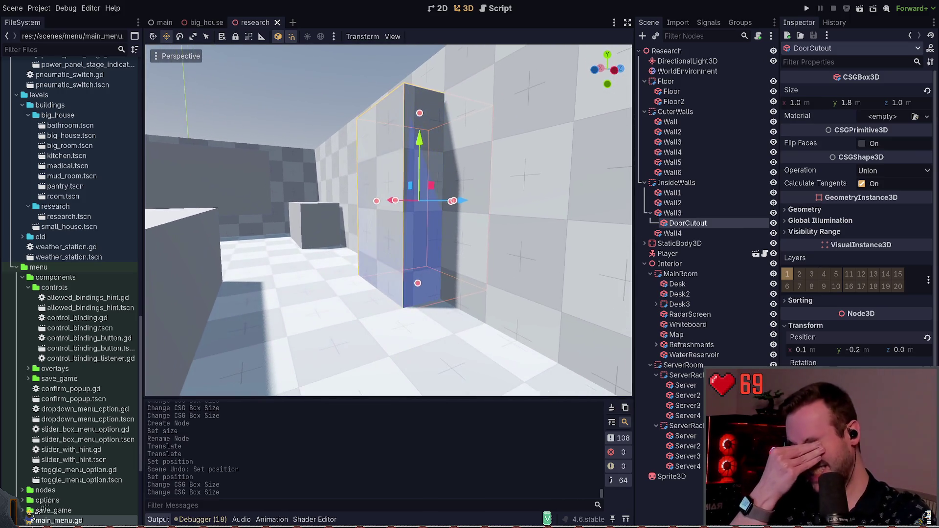
key(w)
key(q)
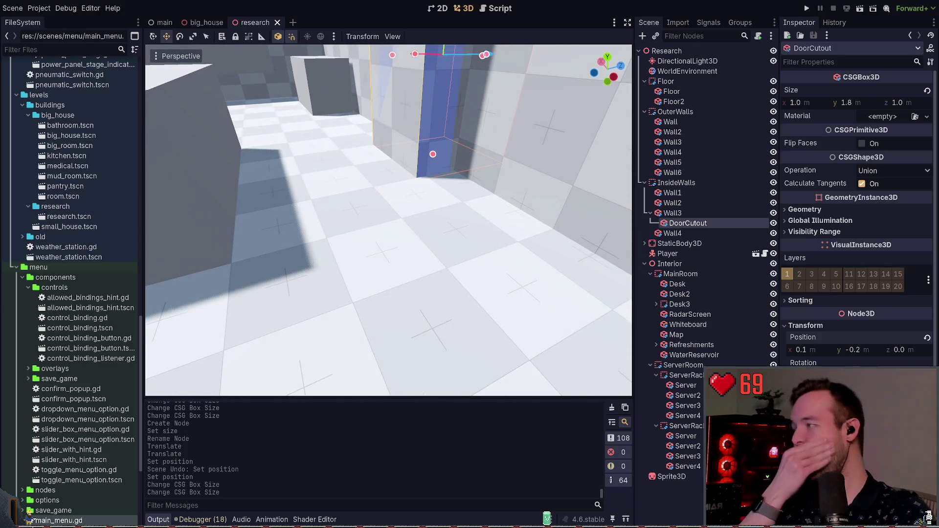
key(s)
key(e)
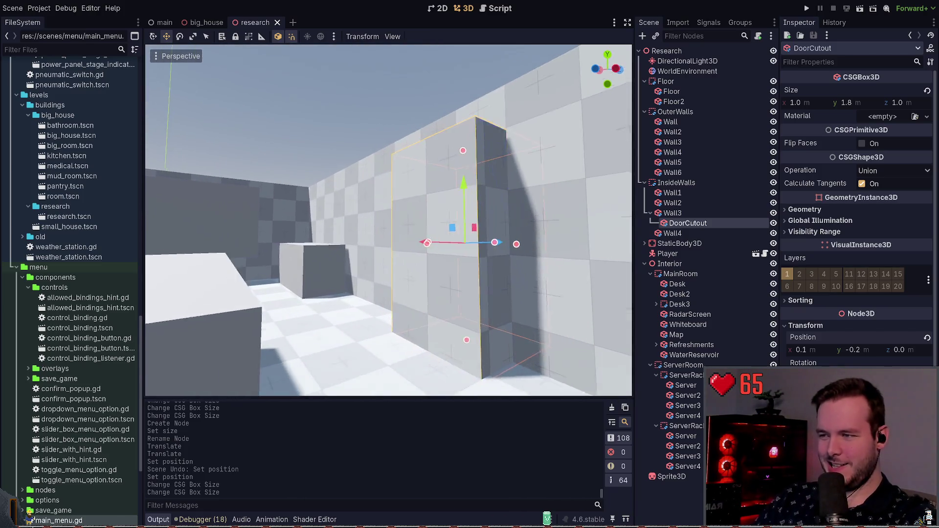
key(e)
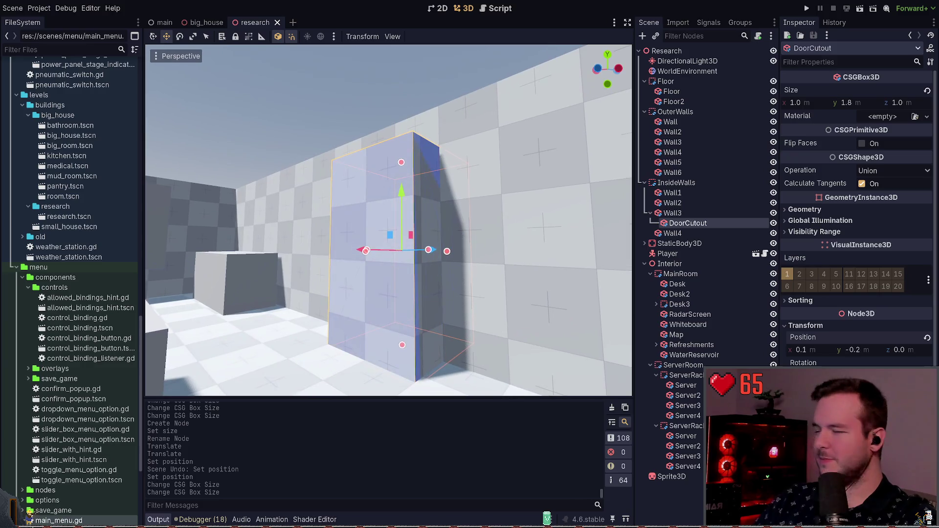
key(a)
key(q)
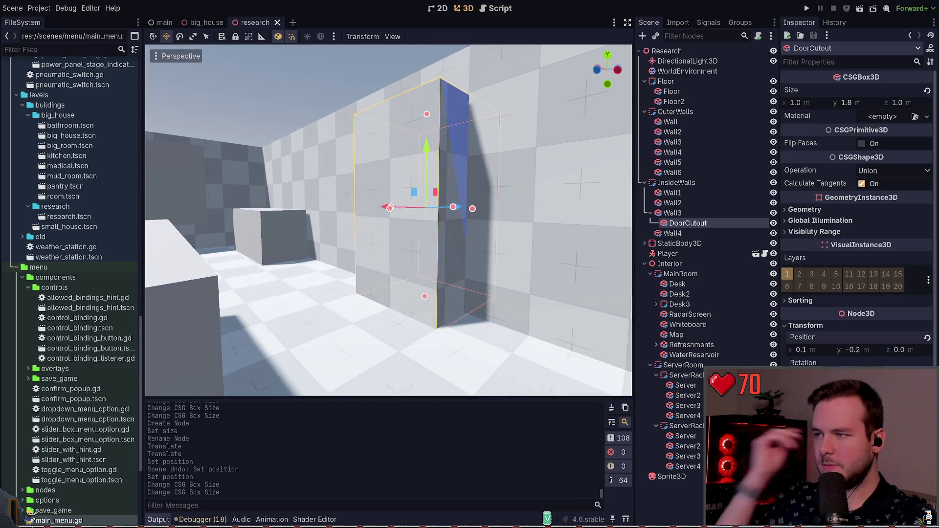
key(q)
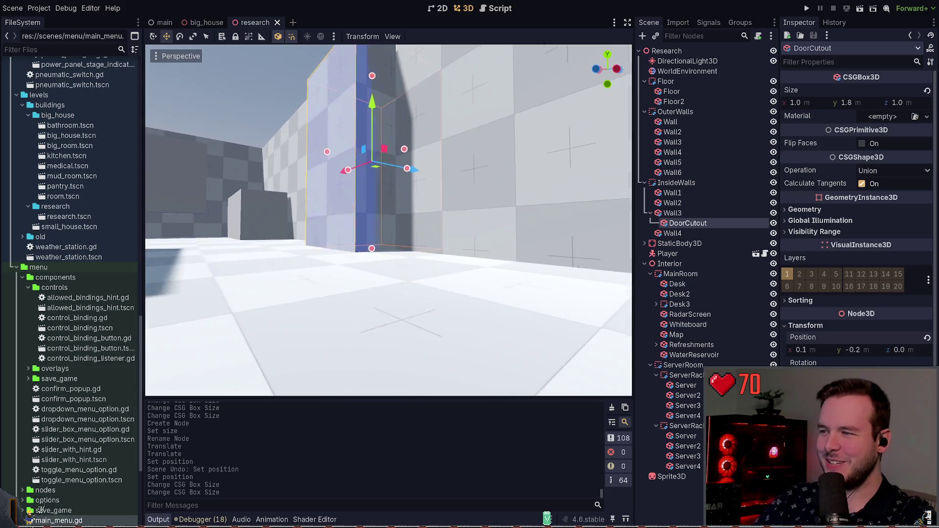
key(d)
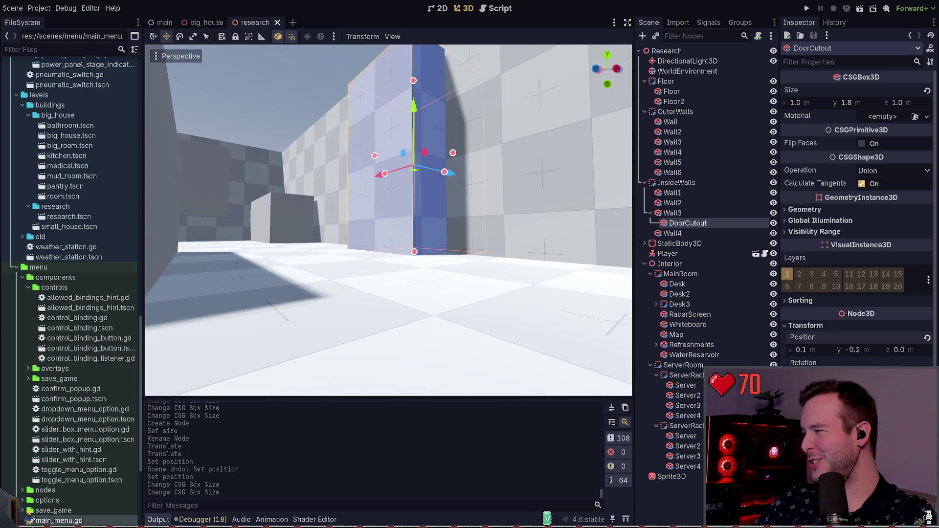
key(q)
key(e)
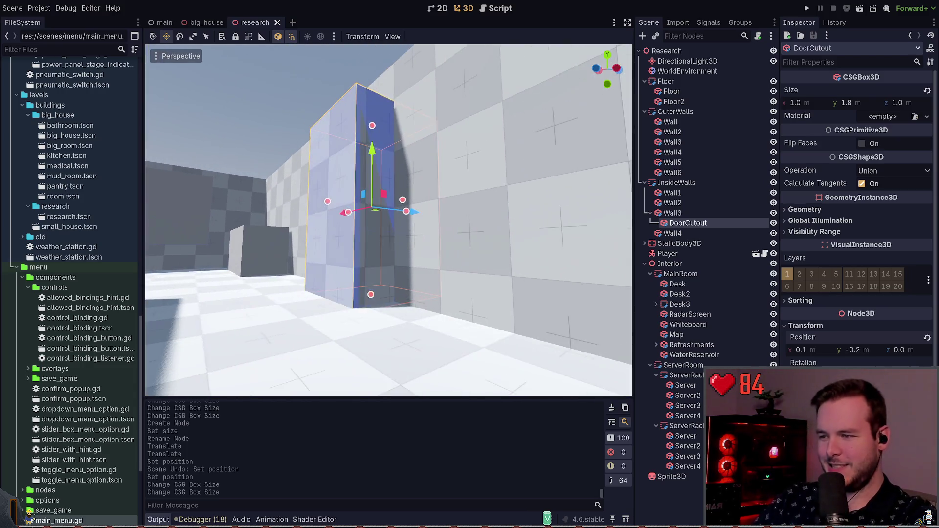
key(w)
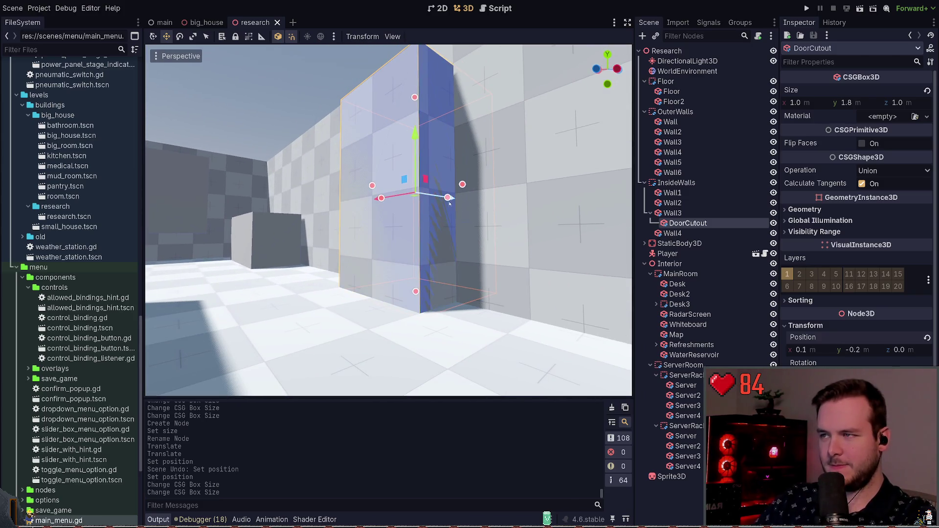
drag(412, 135, 410, 132)
key(ctrl+s)
- Set DoorCutout's CSG Operation to Subtraction to cut the doorway in Wall3, and save
key(q)
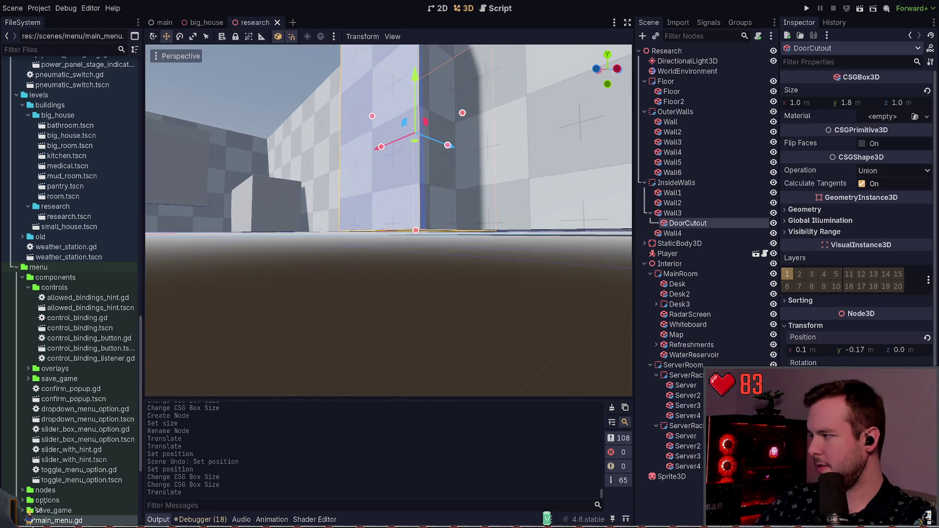
key(e)
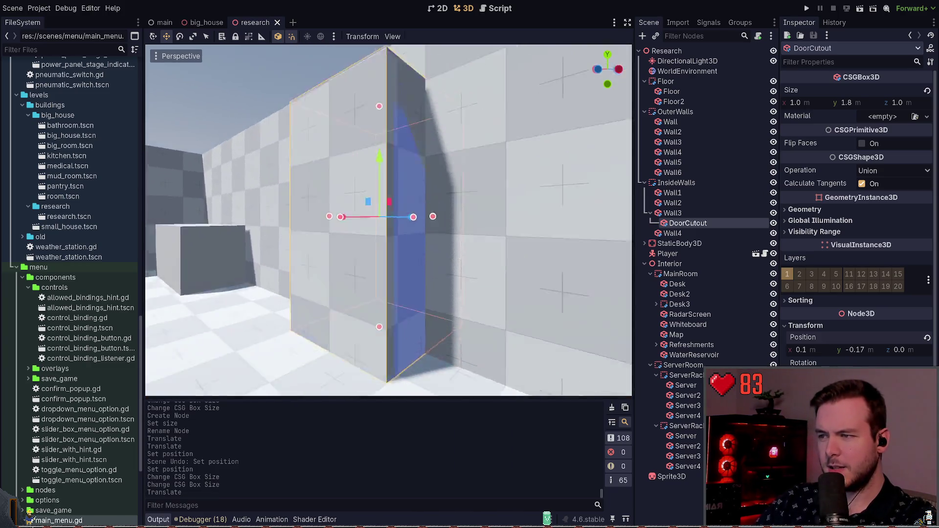
key(s)
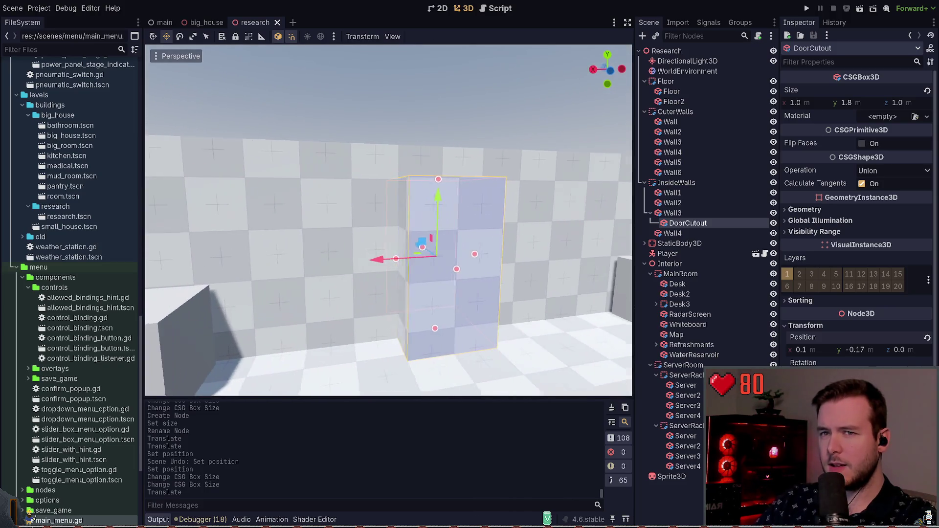
key(w)
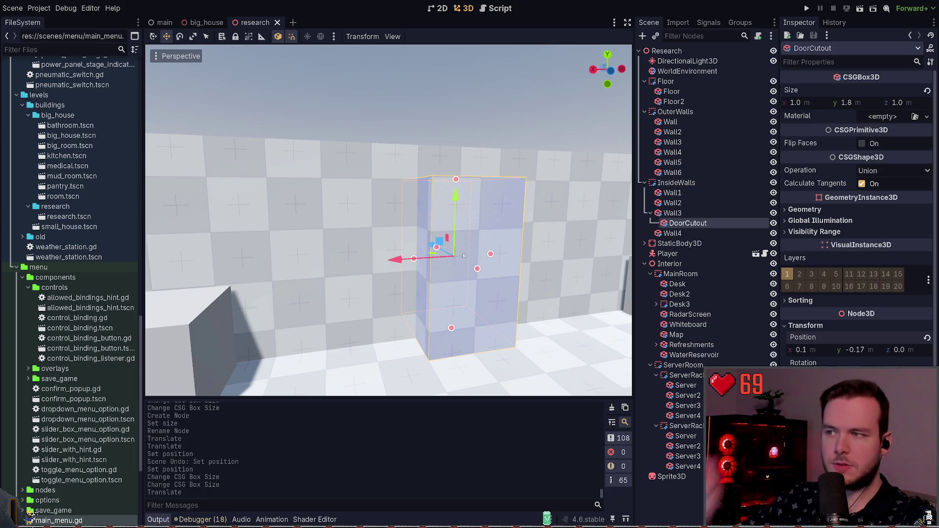
drag(454, 163, 357, 169)
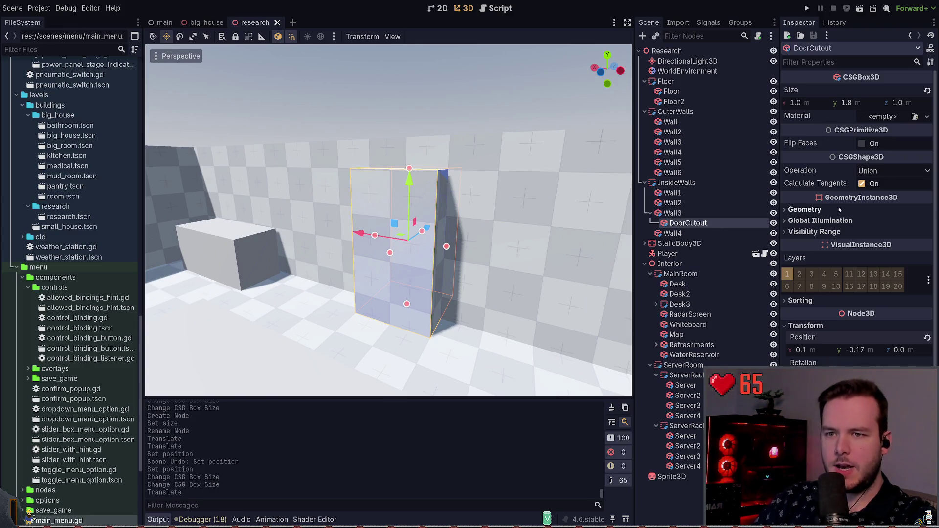
click(893, 171)
click(894, 205)
click(489, 122)
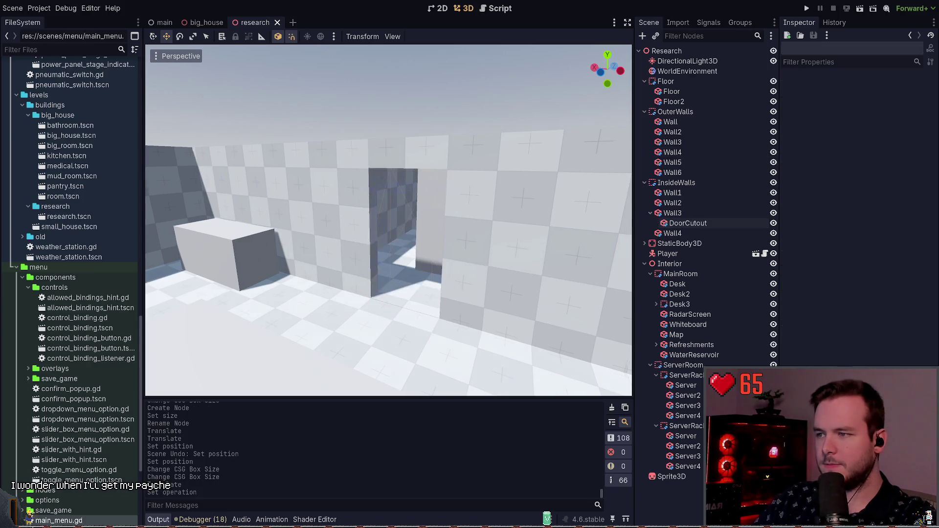
key(a)
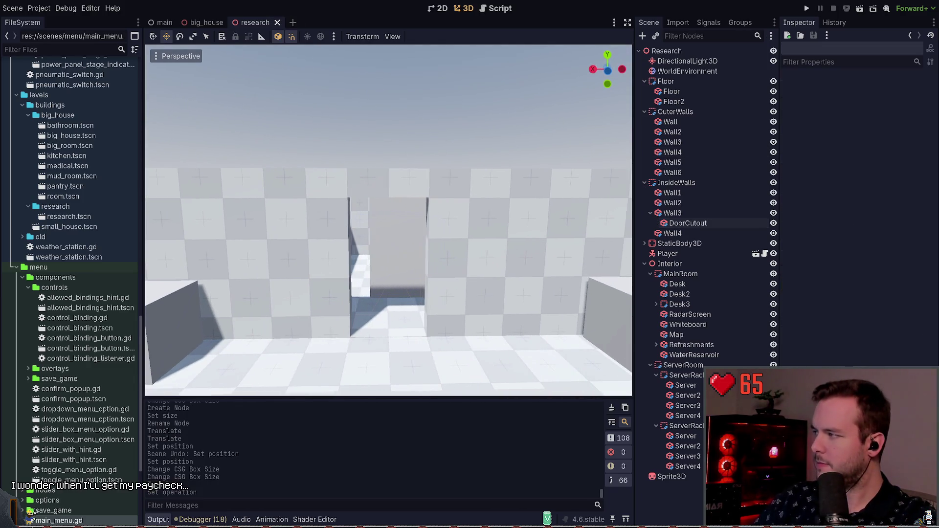
key(ctrl+s)
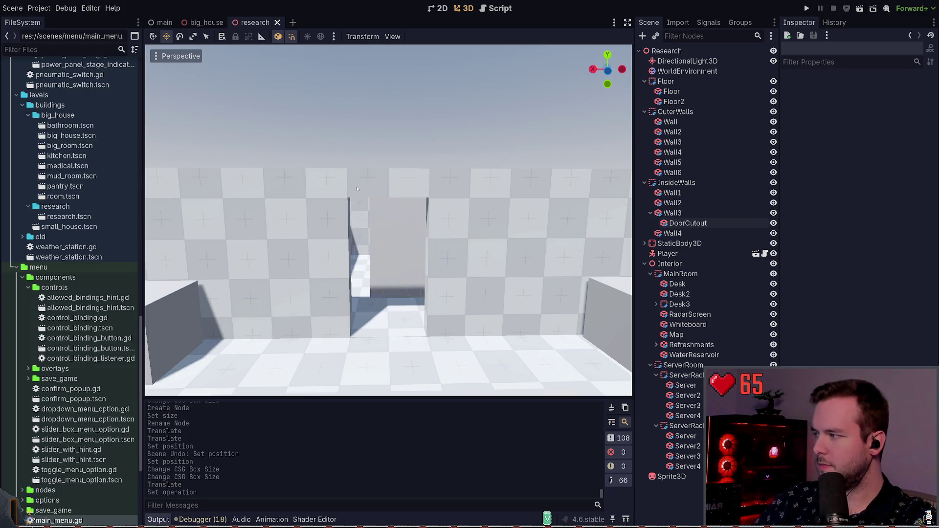
key(w)
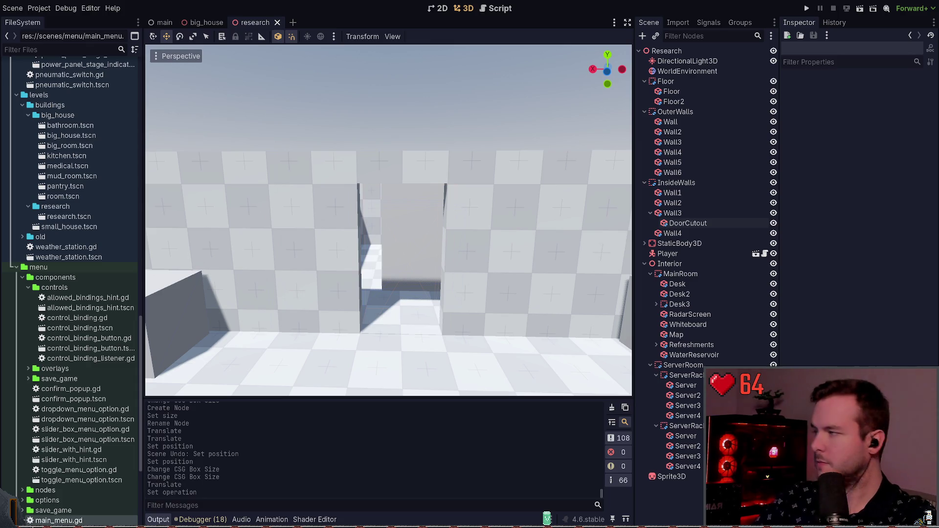
key(alt+Tab)
- Scroll through the polar research station reference photos in the Morgana Station - GDD note
scroll(489, 220, up, 4)
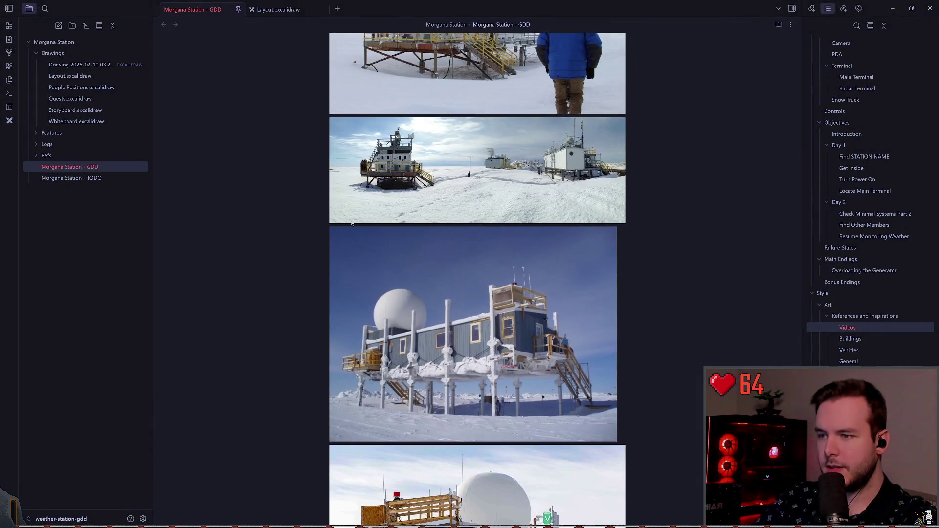
scroll(518, 231, down, 2)
scroll(543, 225, down, 3)
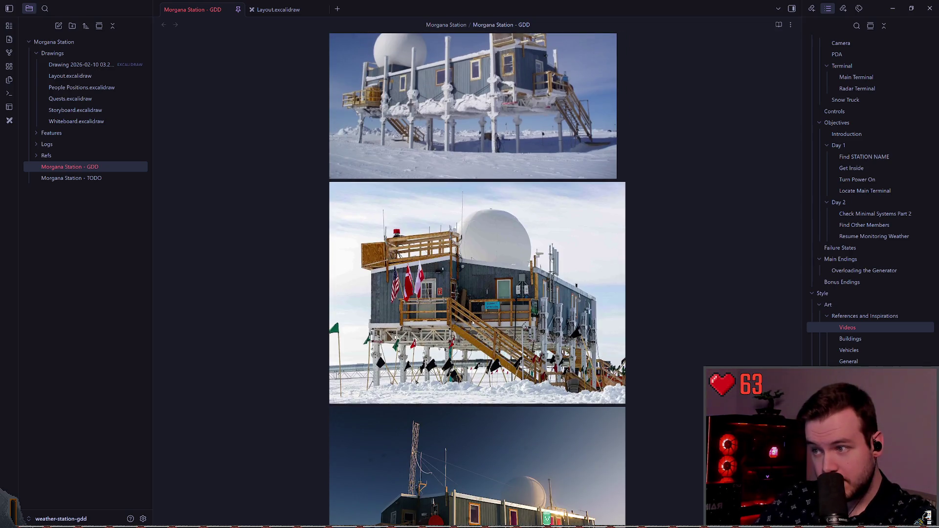
scroll(482, 317, down, 1)
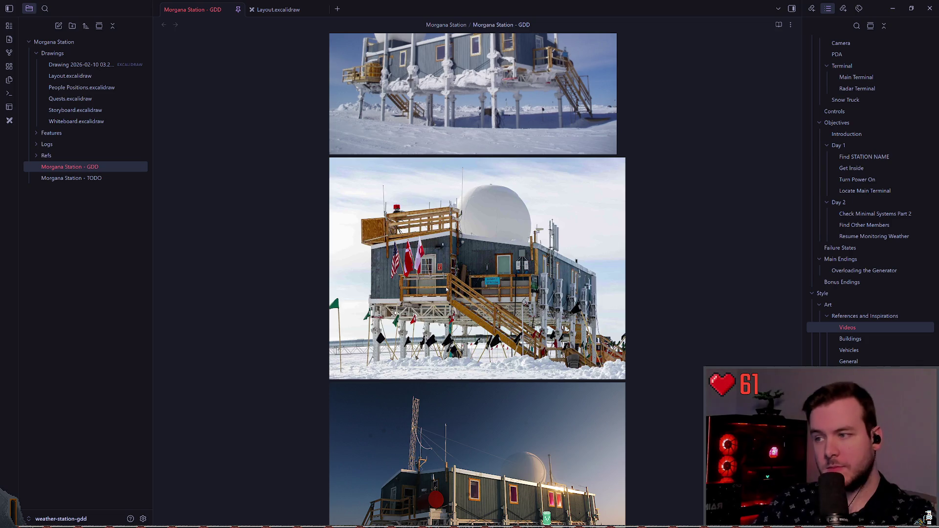
scroll(441, 262, down, 5)
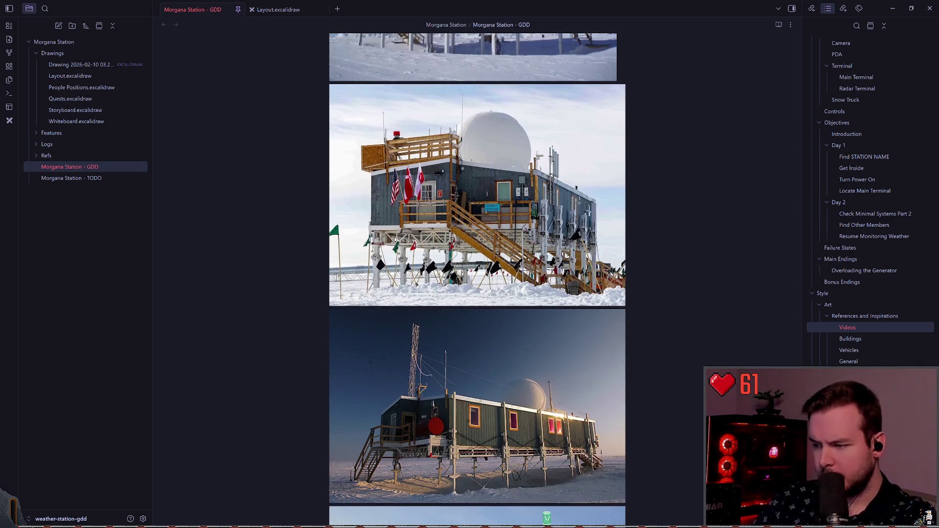
scroll(452, 312, up, 5)
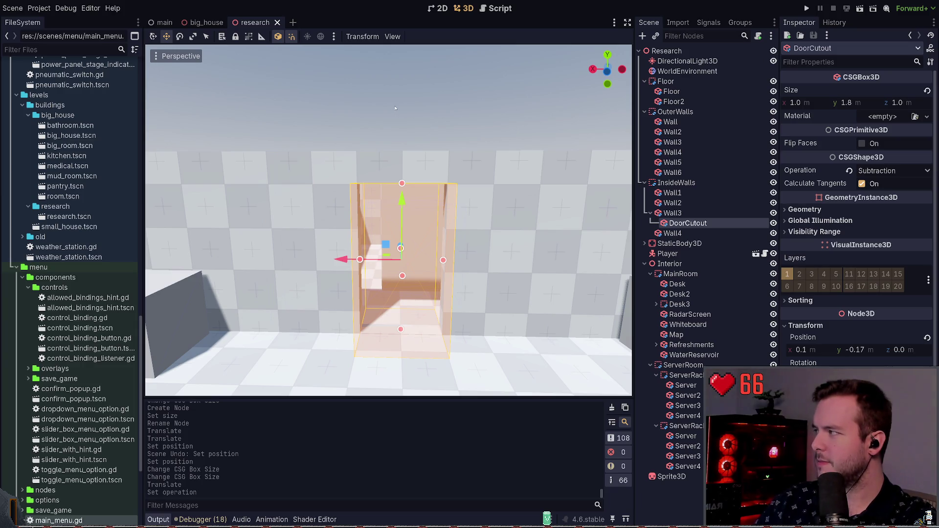
- Deselect DoorCutout, bring the view up to Wall3's doorway, and run the project
click(457, 120)
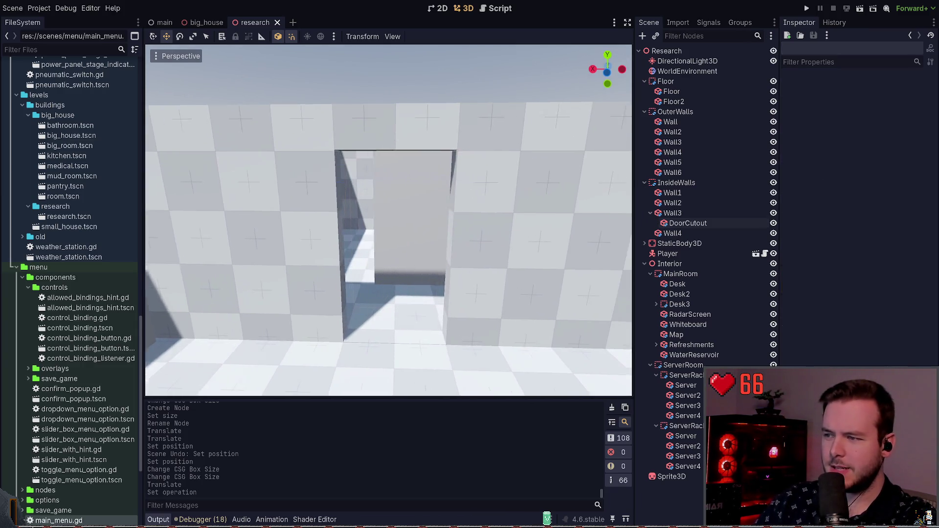
click(688, 223)
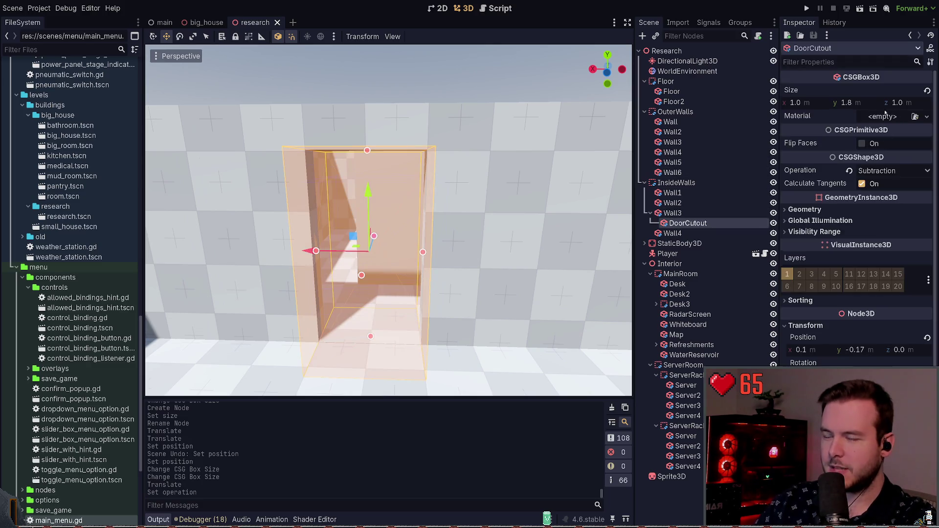
key(w)
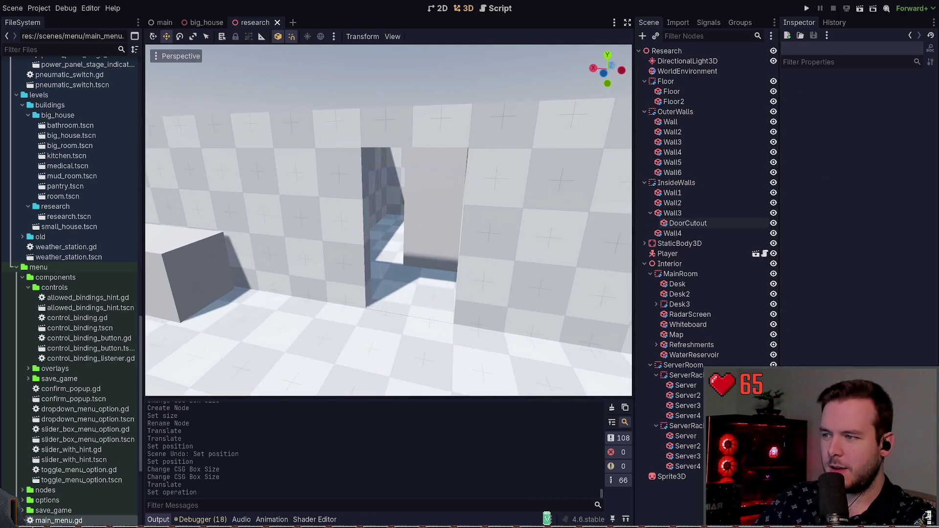
click(805, 8)
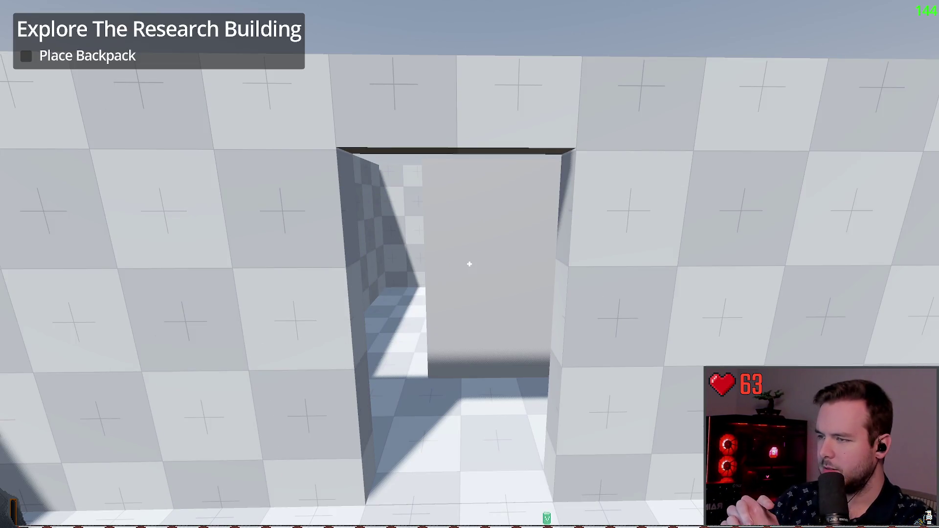
- Walk through Wall3's doorway into the adjoining room, then quit via the pause menu's Dev Quit
key(w)
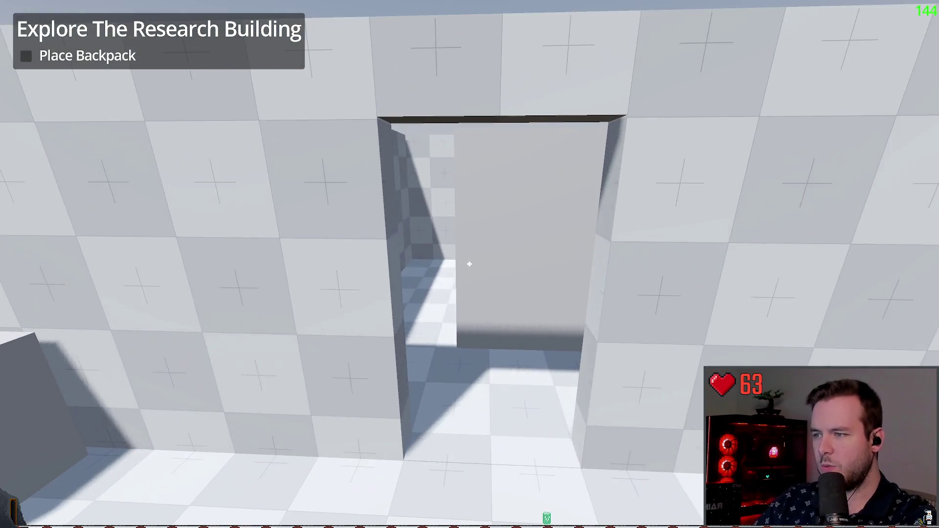
key(s)
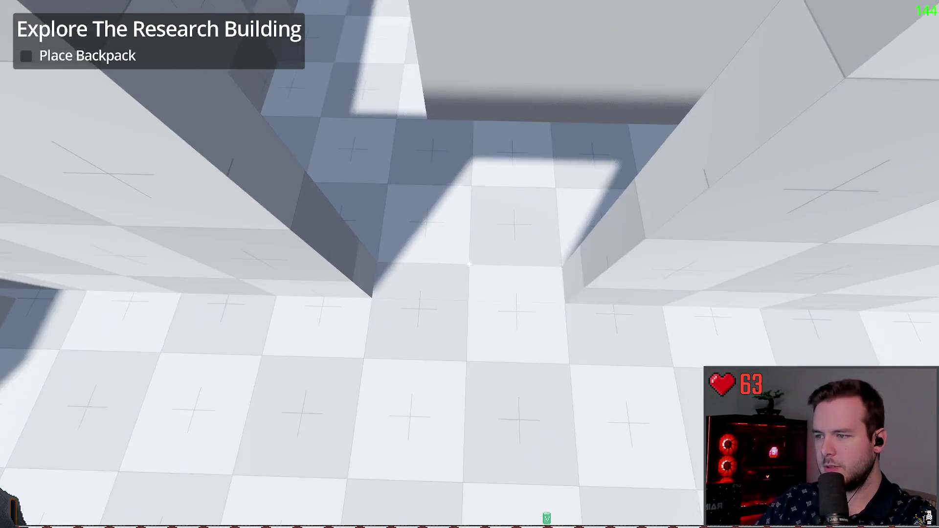
key(w)
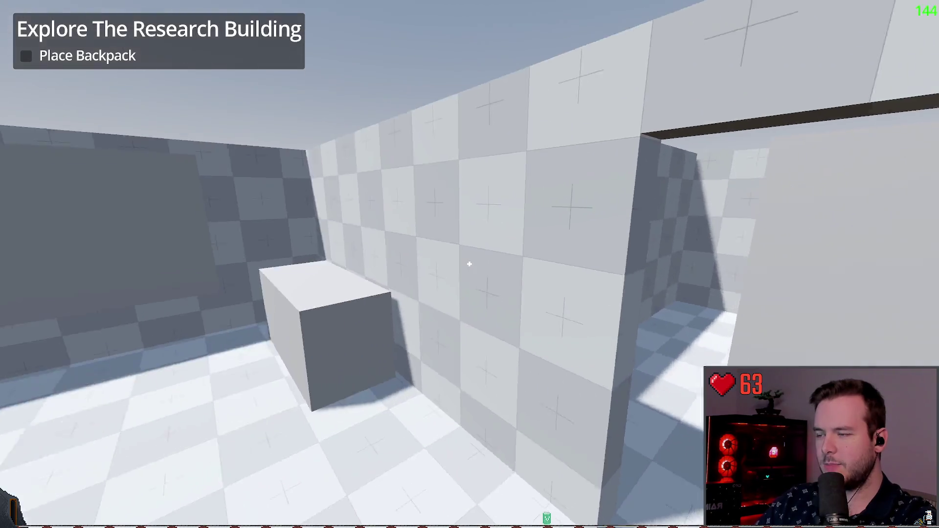
key(w)
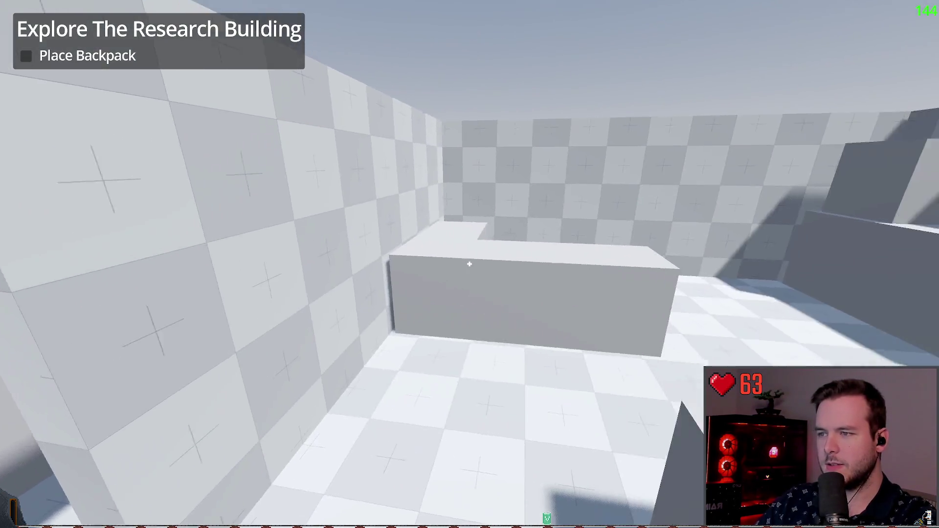
key(w)
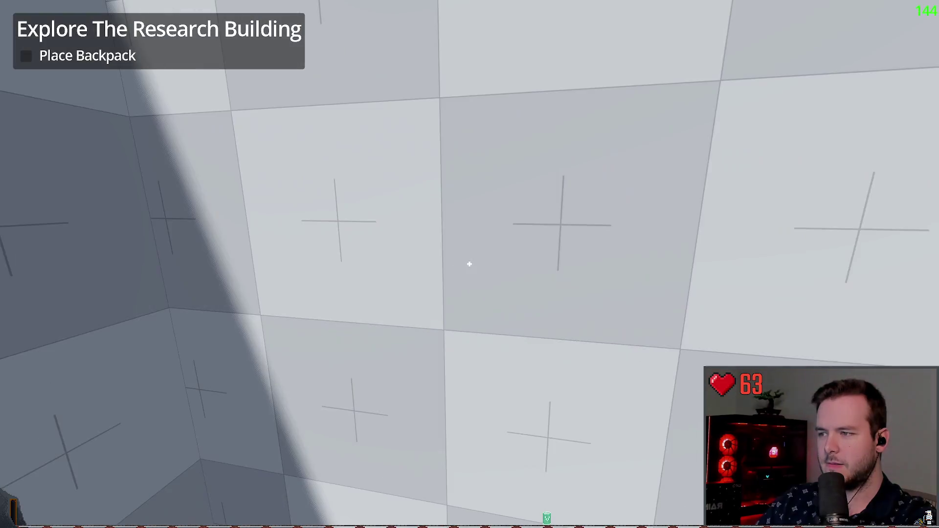
key(w)
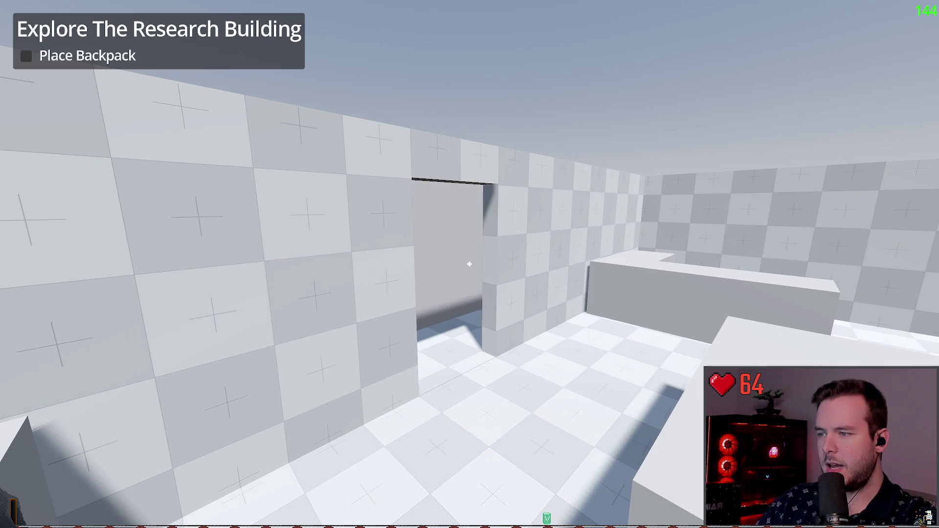
key(Escape)
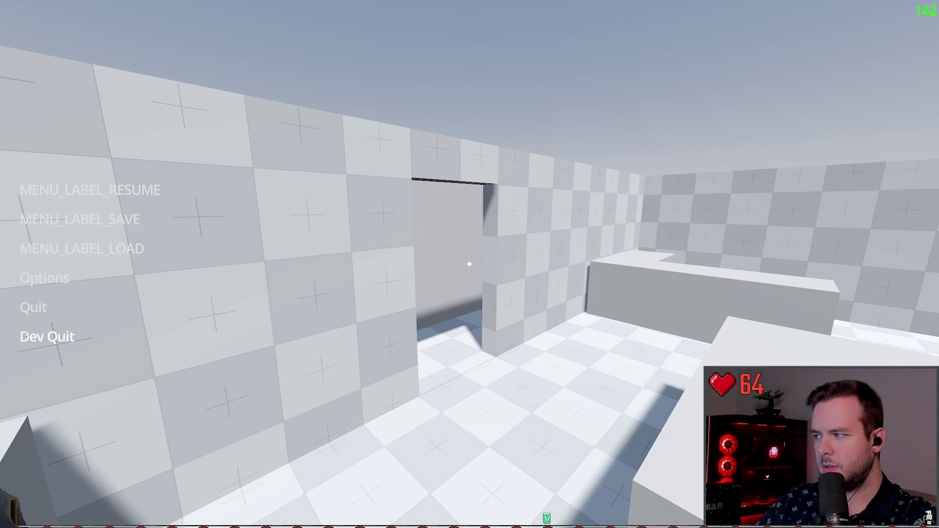
click(45, 337)
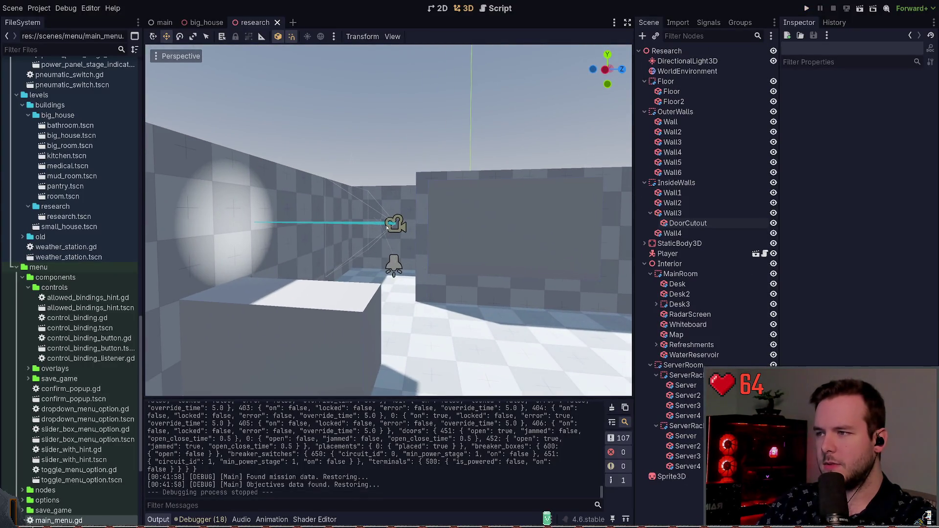
- Move the Player along Z to 0.4 and save the research scene
click(410, 229)
drag(392, 220, 441, 239)
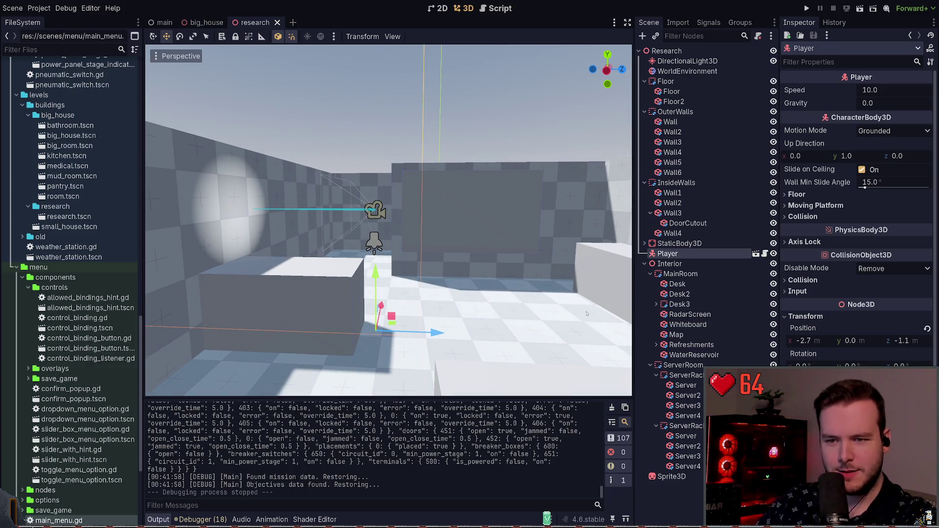
mouse_move(435, 333)
mouse_down()
mouse_move(582, 333)
mouse_move(548, 328)
mouse_up()
key(ctrl+s)
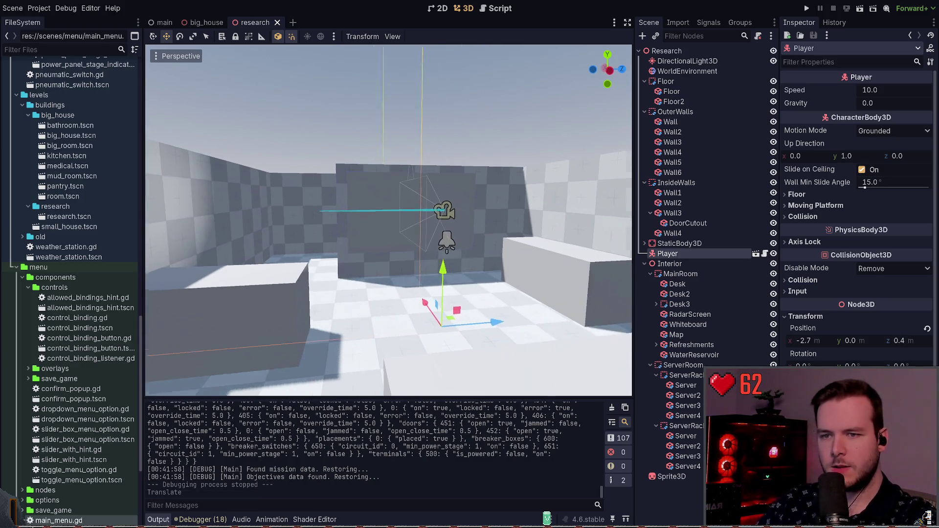
- Open the Player's own scene in a new tab and select its camera
key(f)
key(s)
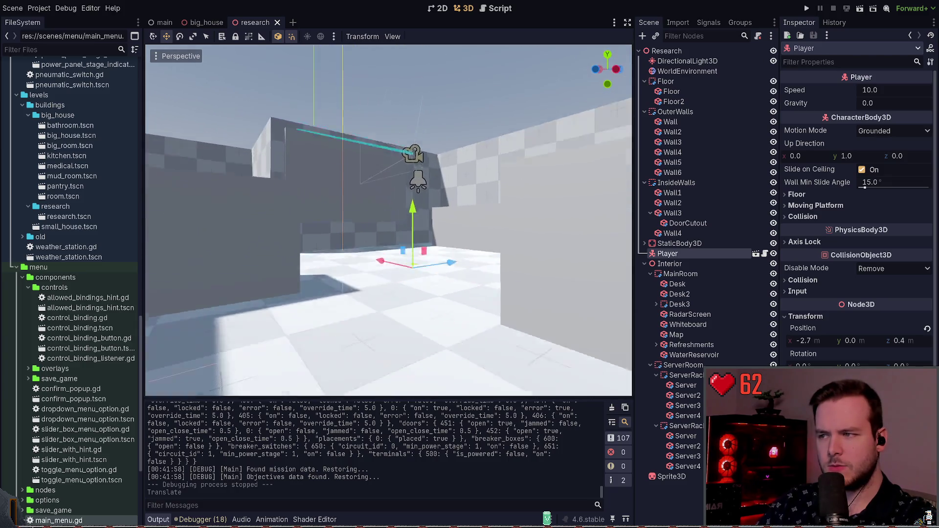
key(a)
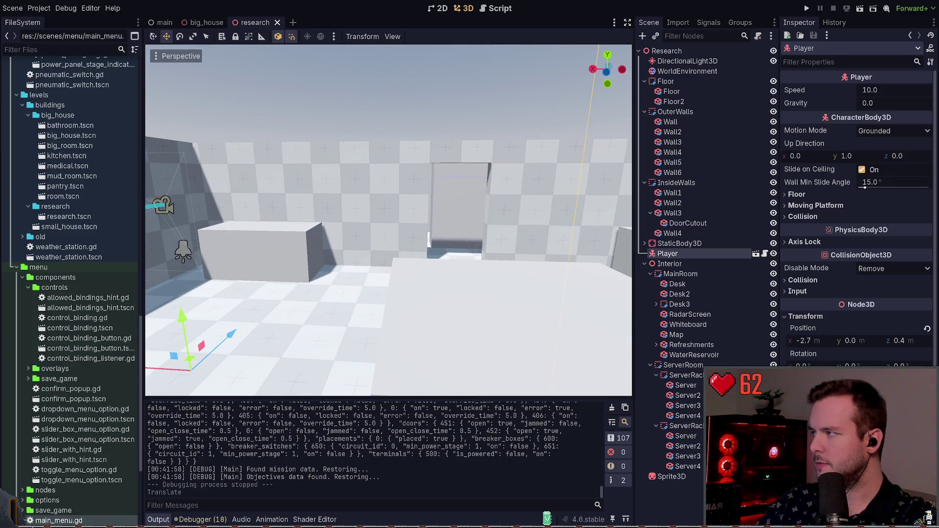
key(a)
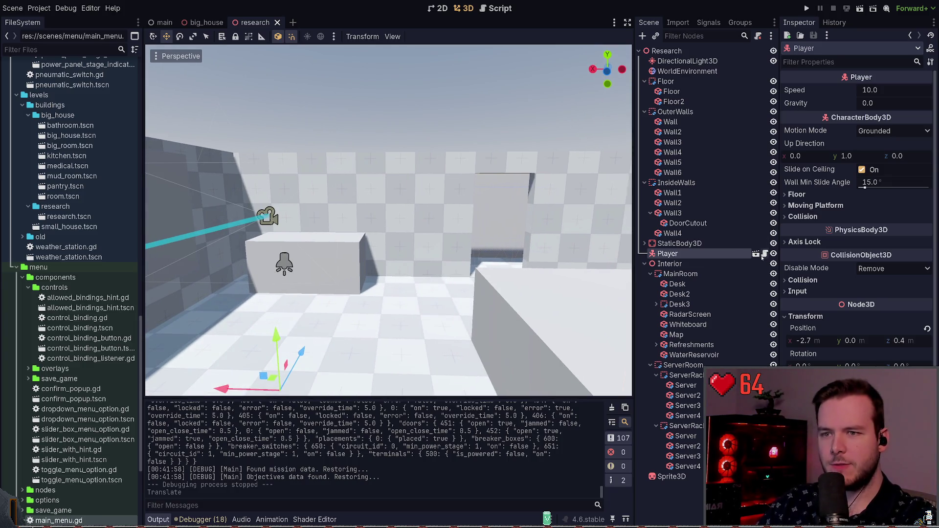
click(756, 254)
click(712, 82)
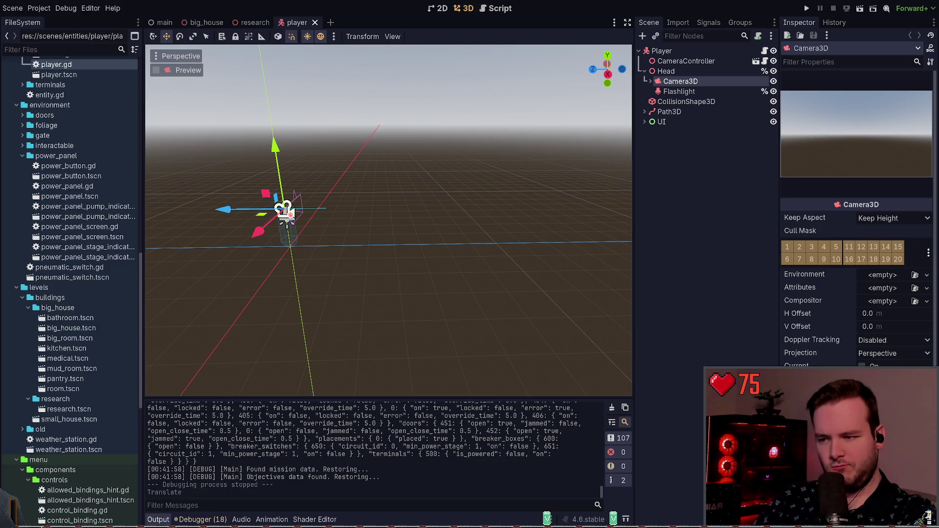
- Start another playtest of the research building from the Play button
click(806, 8)
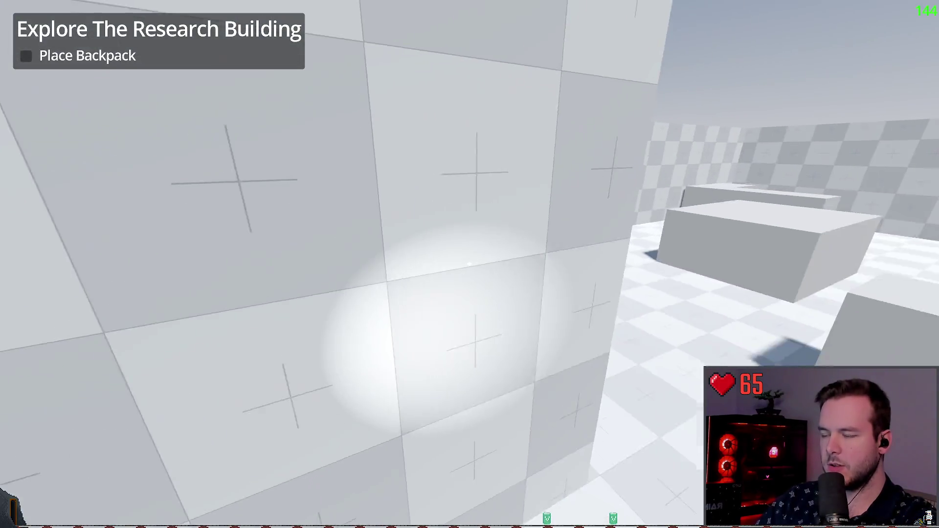
- Walk forward across the room toward the inside-wall doorway
key(w)
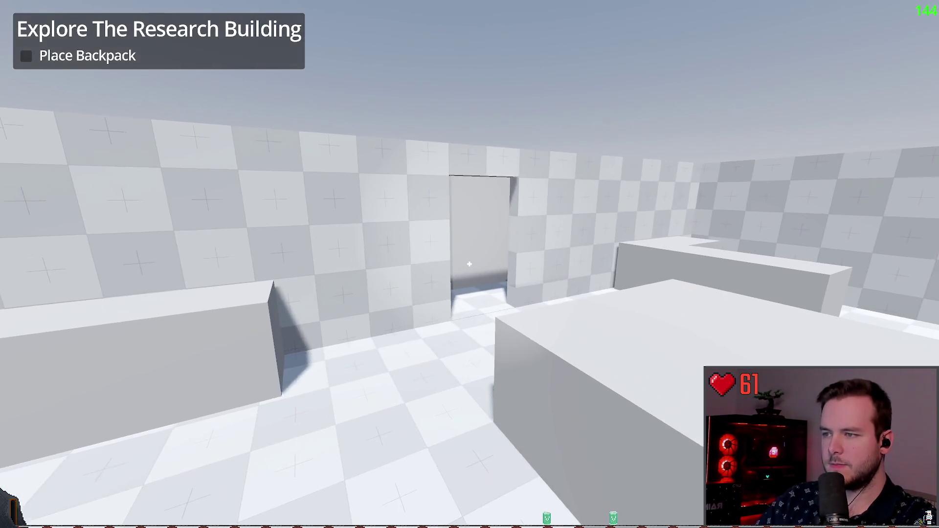